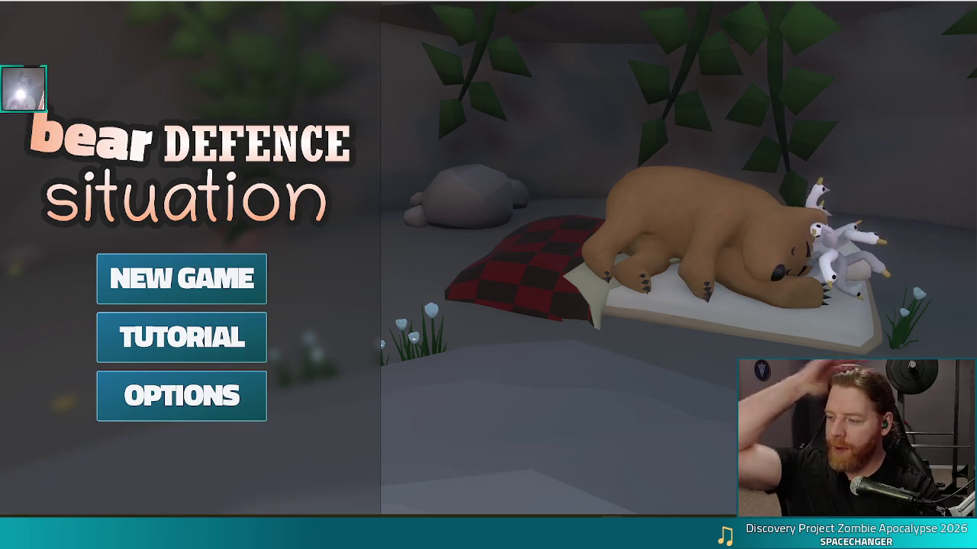
Lower the game's audio volume to 68 on the title screen
key("Up")
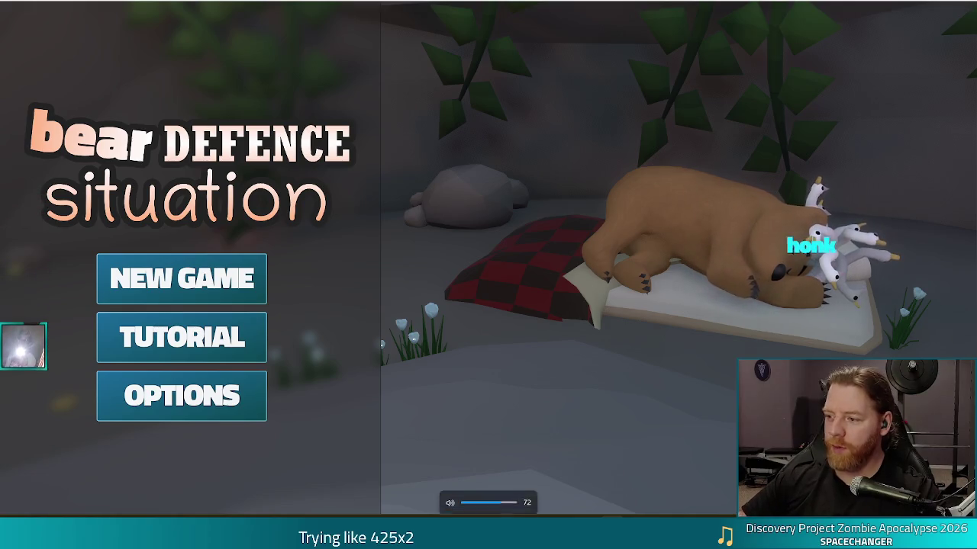
key("Down")
key("Down")
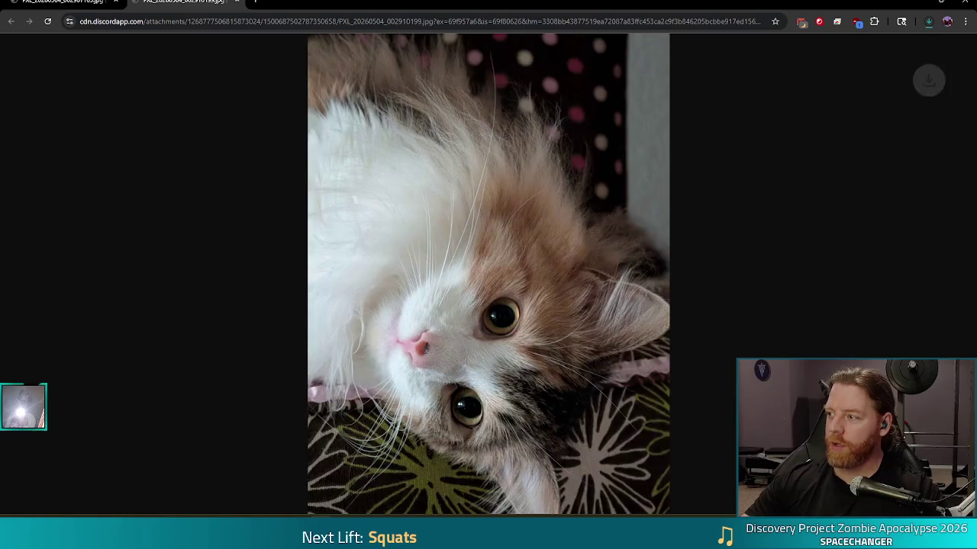
Open the downloaded cat video from Chrome's downloads bubble
left_click(815, 43)
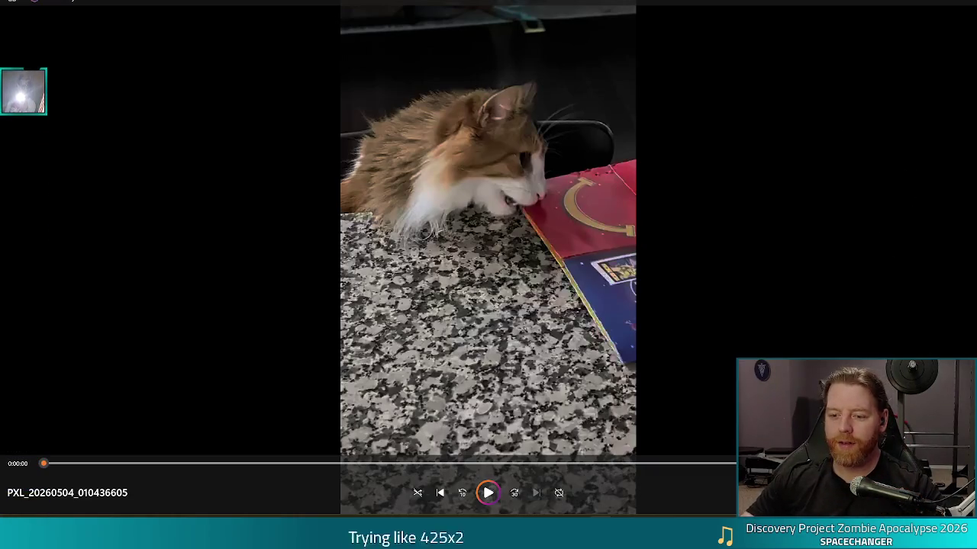
Play the cat clip through, then close the Media Player window
left_click(489, 495)
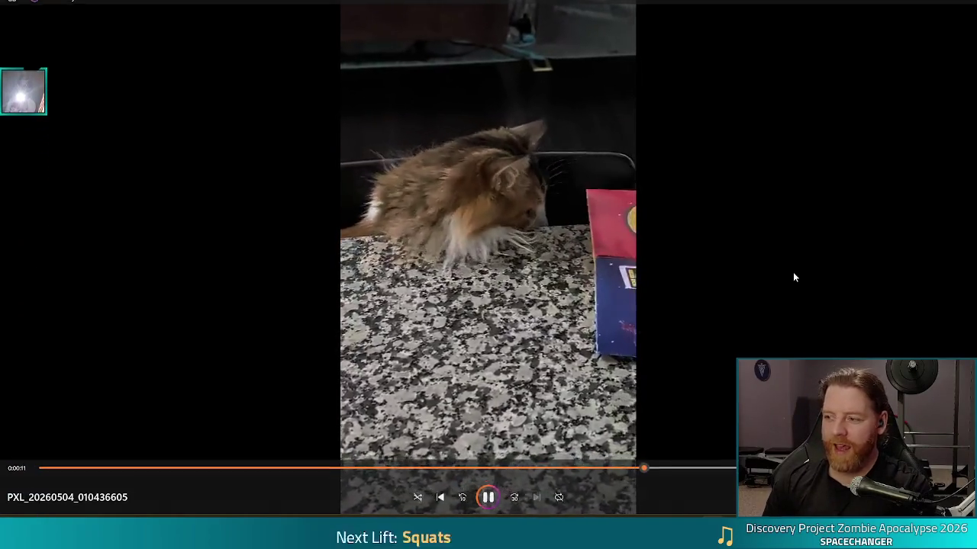
mouse_move(745, 354)
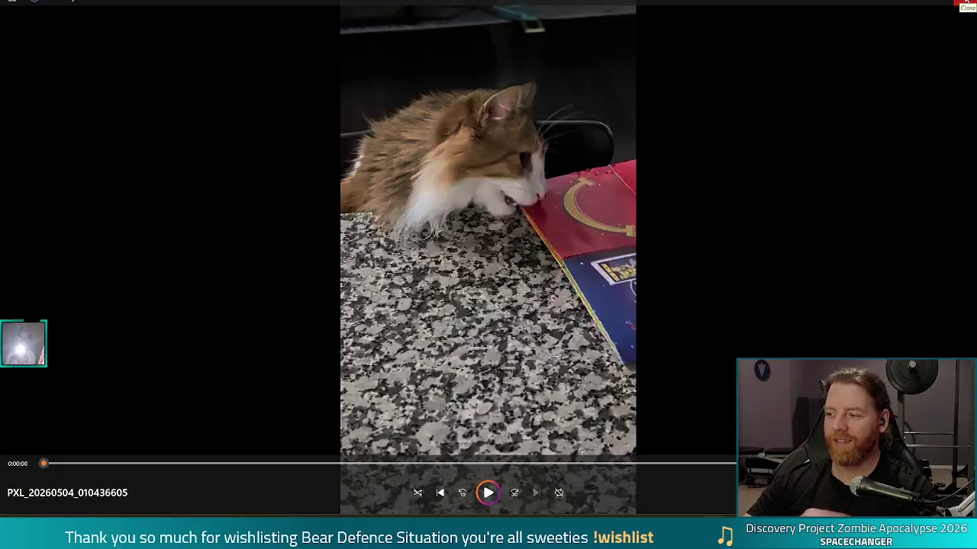
left_click(964, 3)
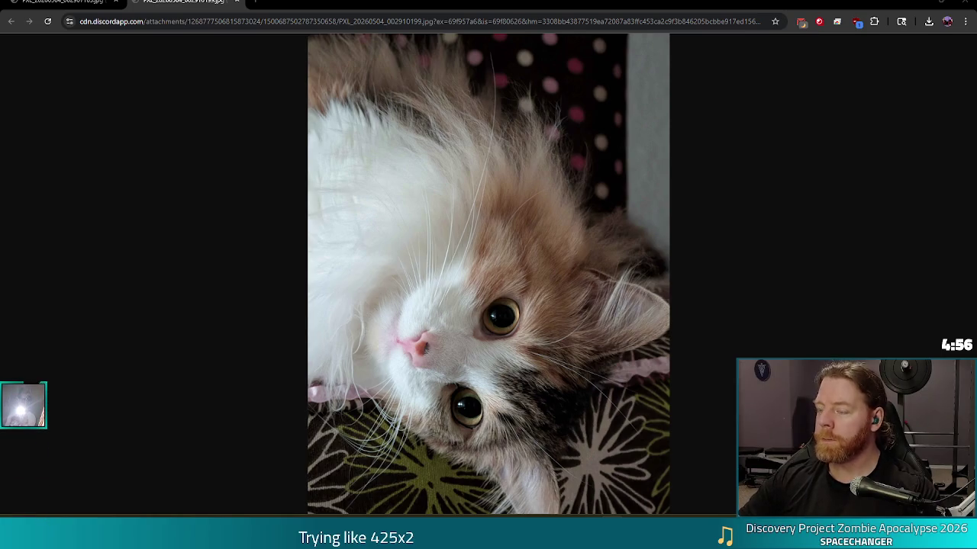
Lower the system sound volume to 78 with the media key
key("XF86AudioLowerVolume")
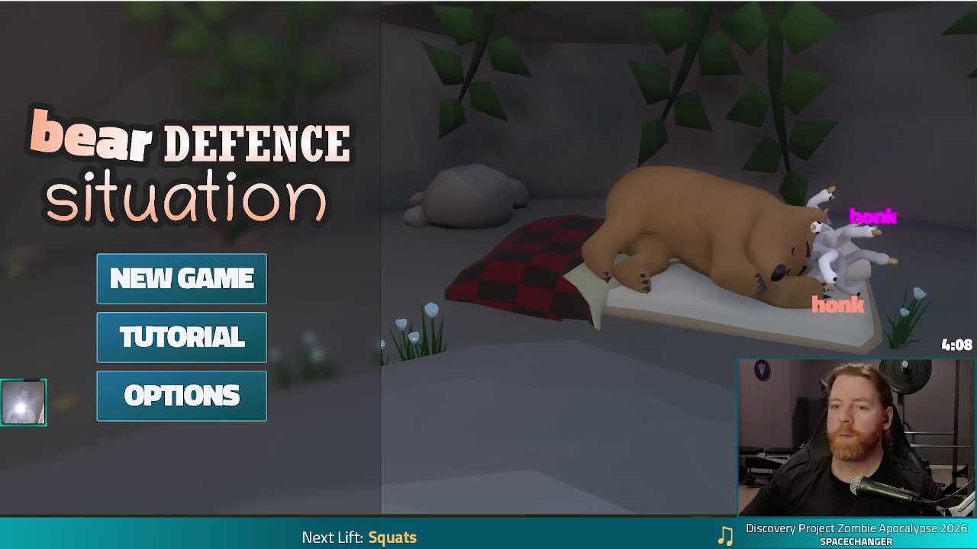
Window the game and bring up game.gd at the commented wave condition
key("F11")
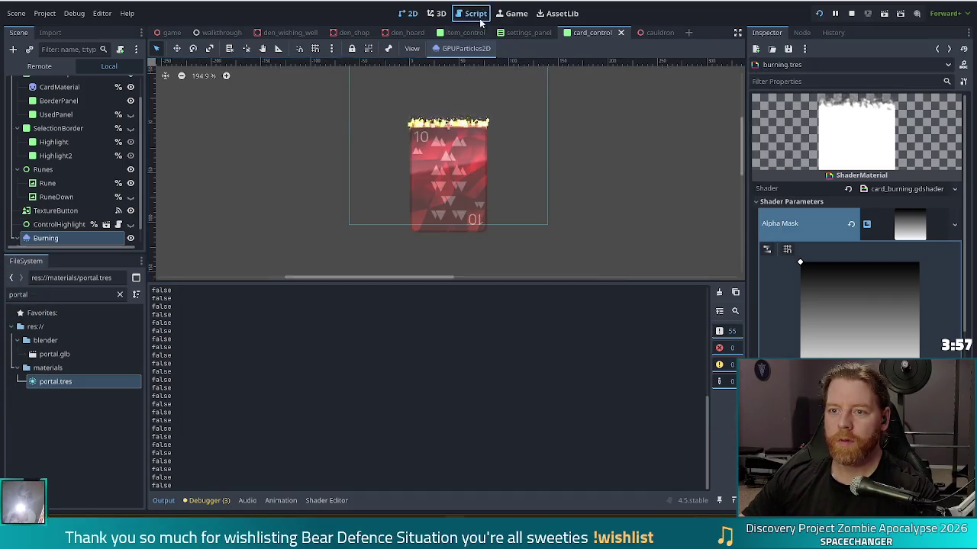
left_click(475, 13)
left_click(428, 160)
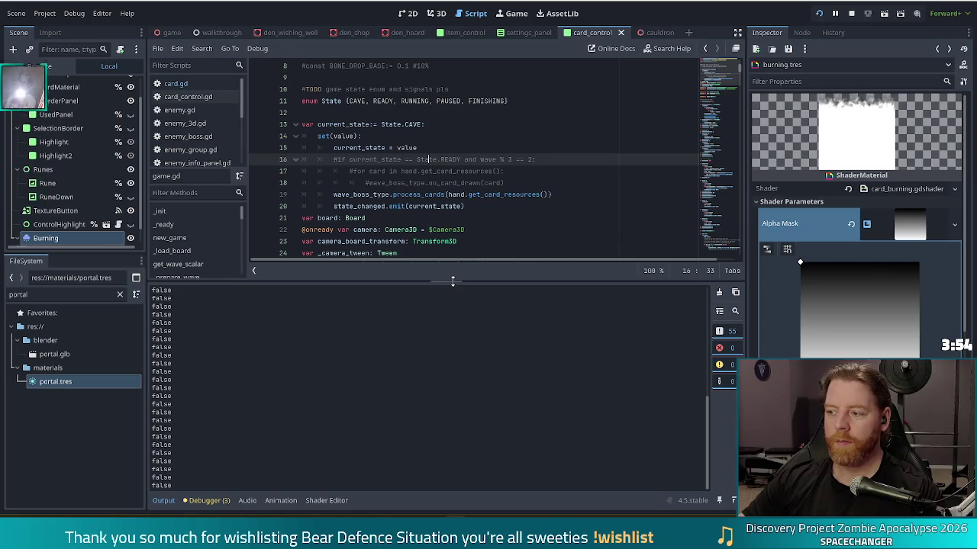
Enlarge the game.gd code area, review the commented card-drawing loop, then open card.gd
mouse_move(453, 279)
left_mouse_down()
mouse_move(460, 445)
mouse_move(467, 410)
left_mouse_up()
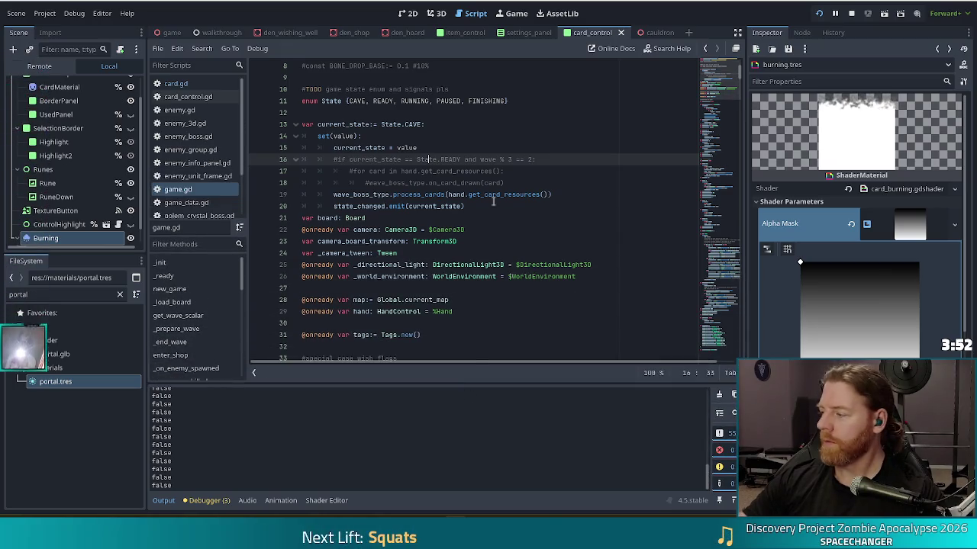
left_click(526, 173)
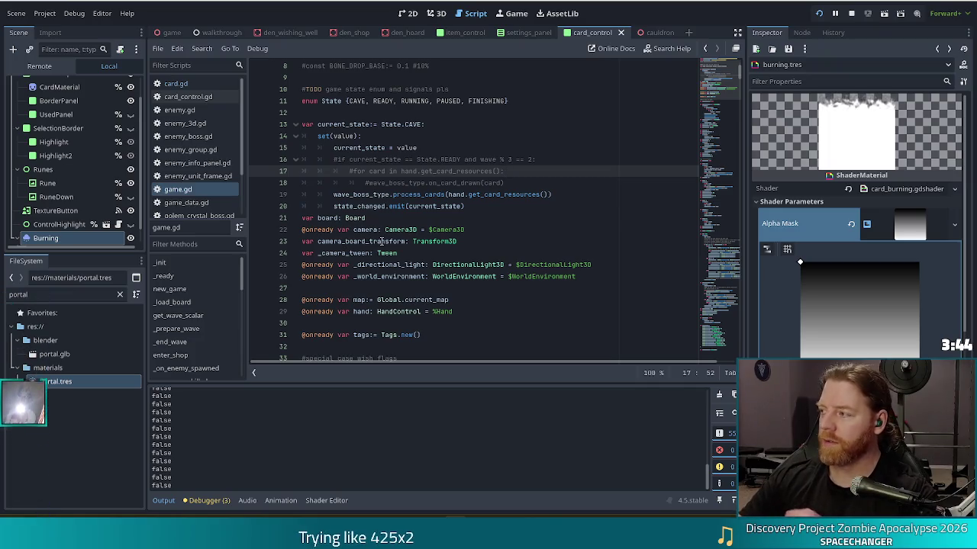
left_click(525, 178)
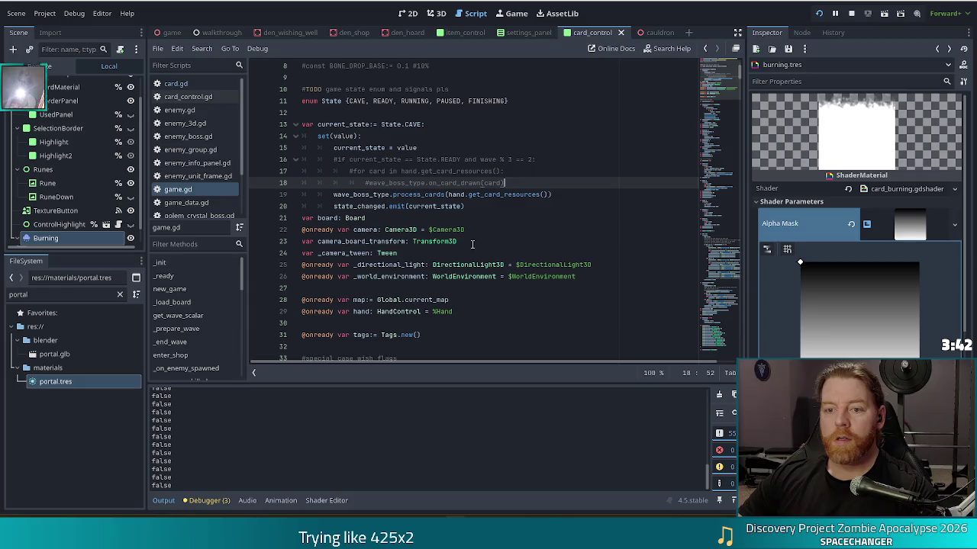
scroll(202, 141, "down", 1)
scroll(202, 137, "down", 3)
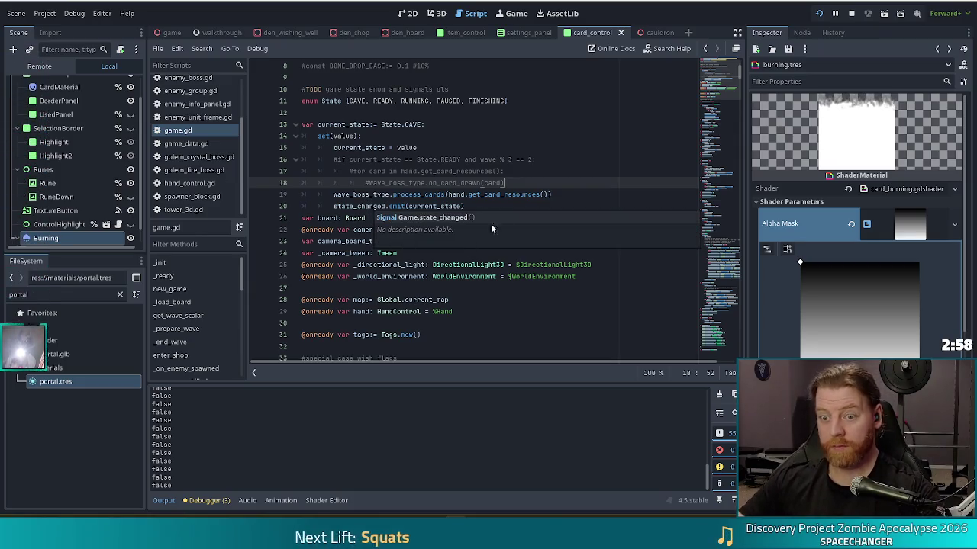
left_click(488, 172)
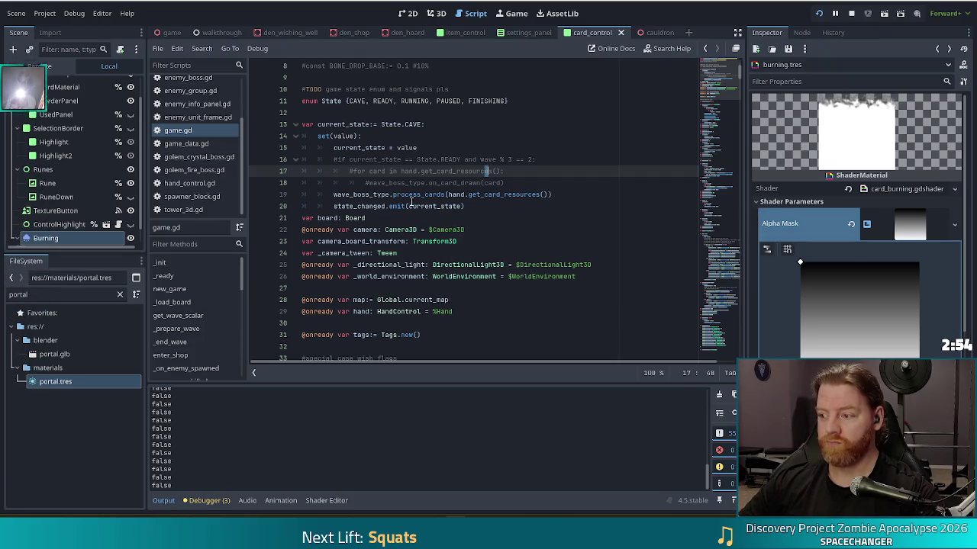
scroll(194, 122, "up", 3)
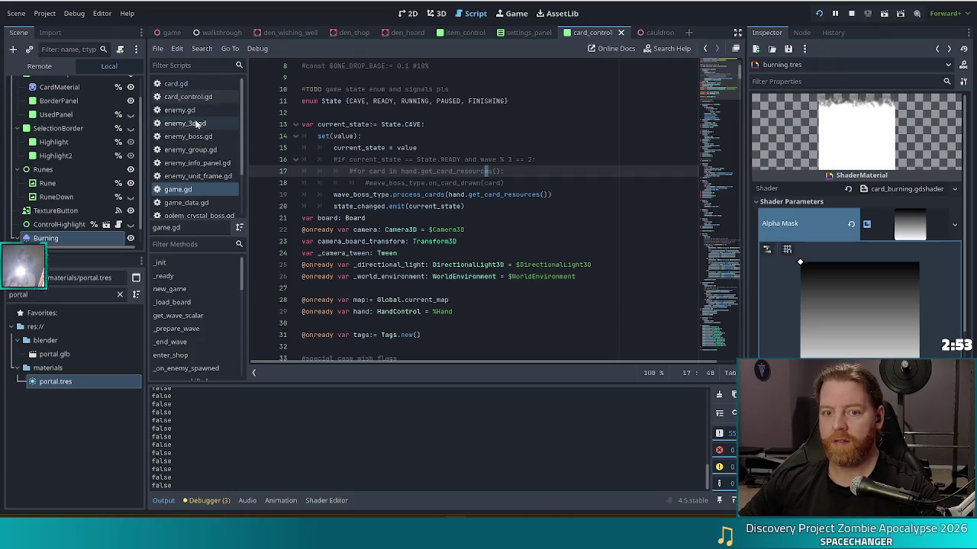
left_click(177, 84)
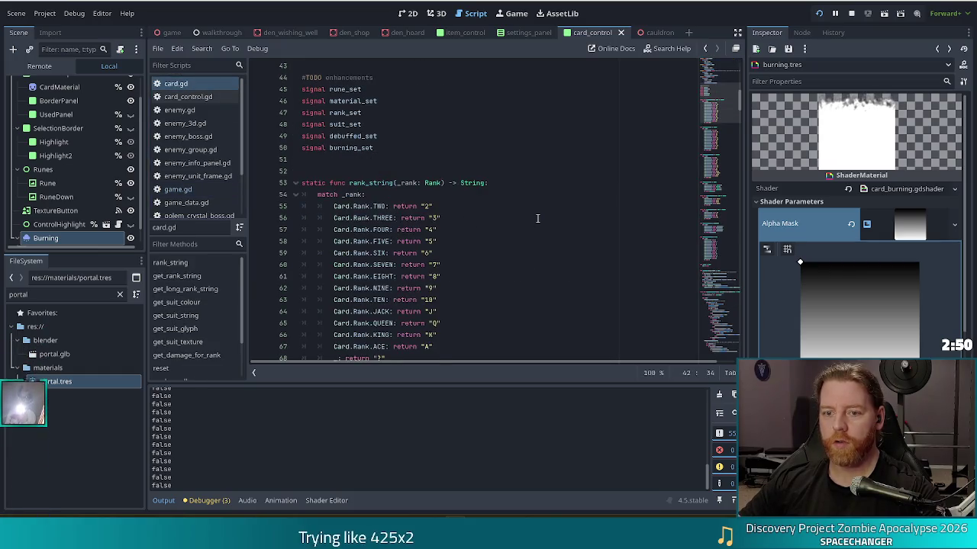
Switch to card_control.gd and place the caret in its code
scroll(737, 110, "up", 1)
scroll(737, 110, "up", 5)
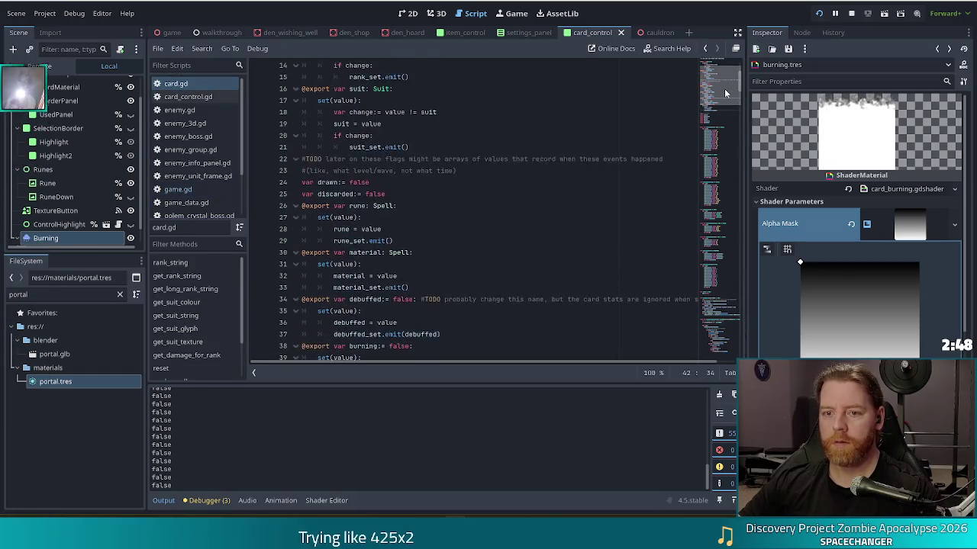
left_click(189, 97)
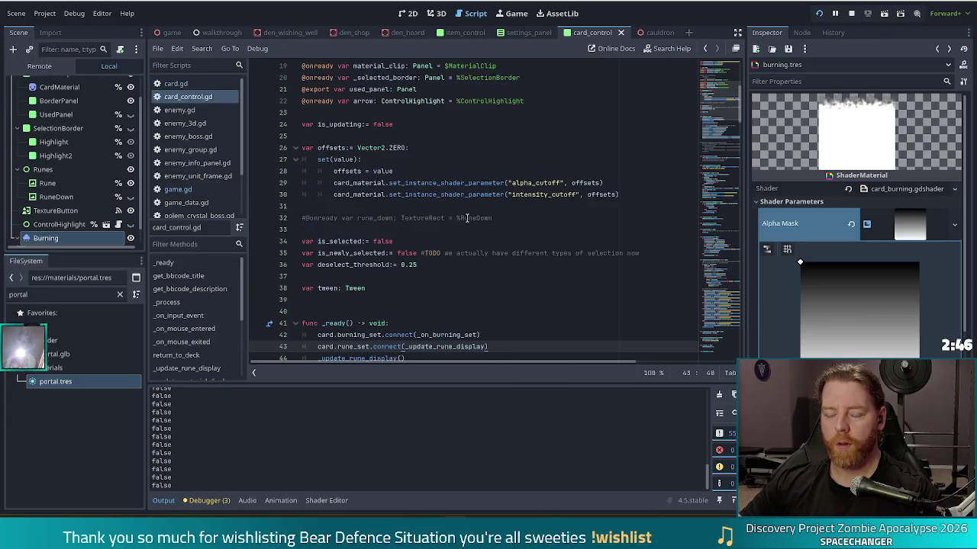
scroll(486, 271, "down", 2)
left_click(475, 144)
Search for 'print' and jump to the print(burning) call on line 41 of card.gd
key("ctrl+f")
type("prin")
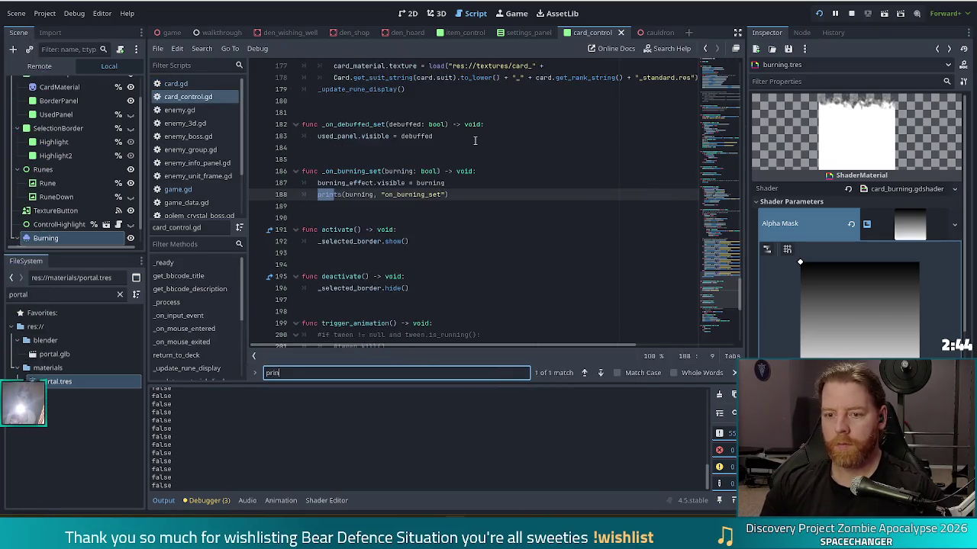
type("t(")
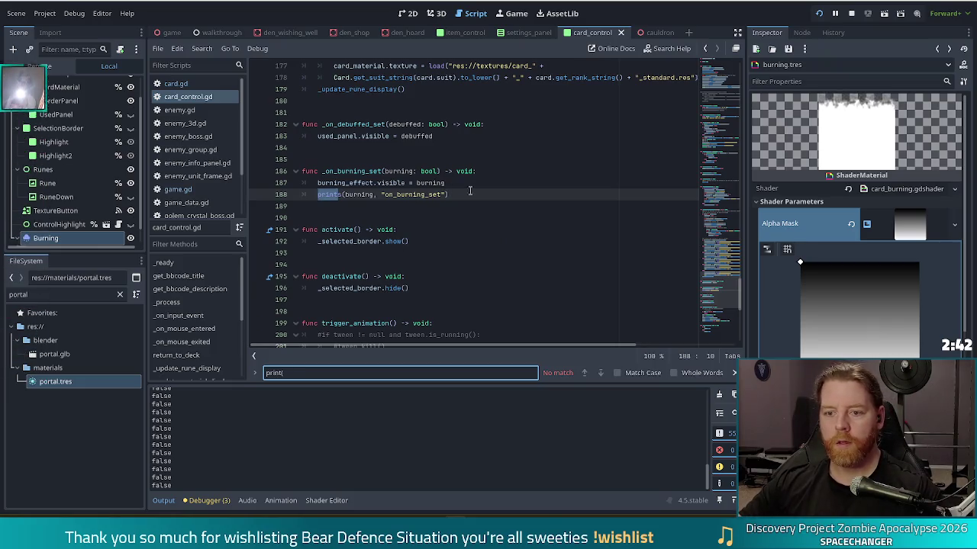
left_click(317, 194)
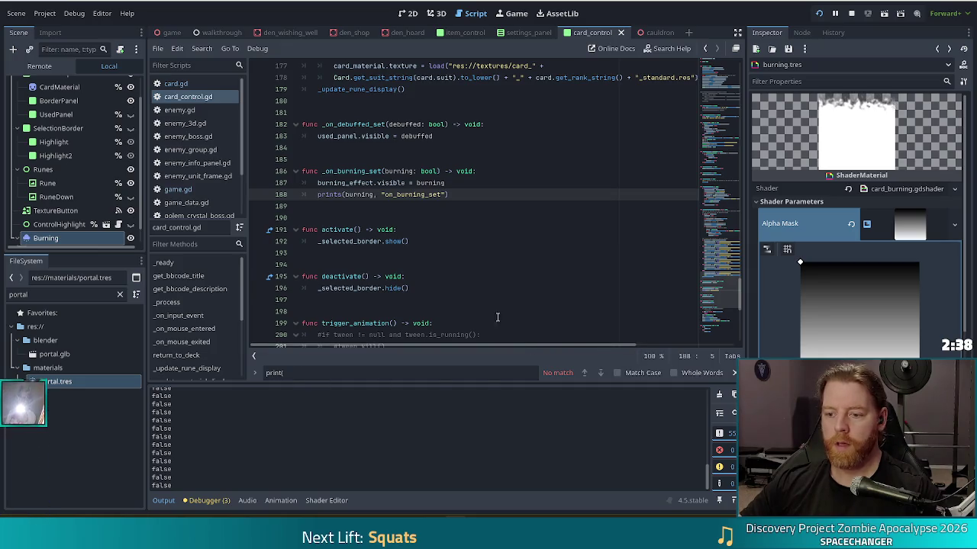
left_click(406, 367)
key("BackSpace")
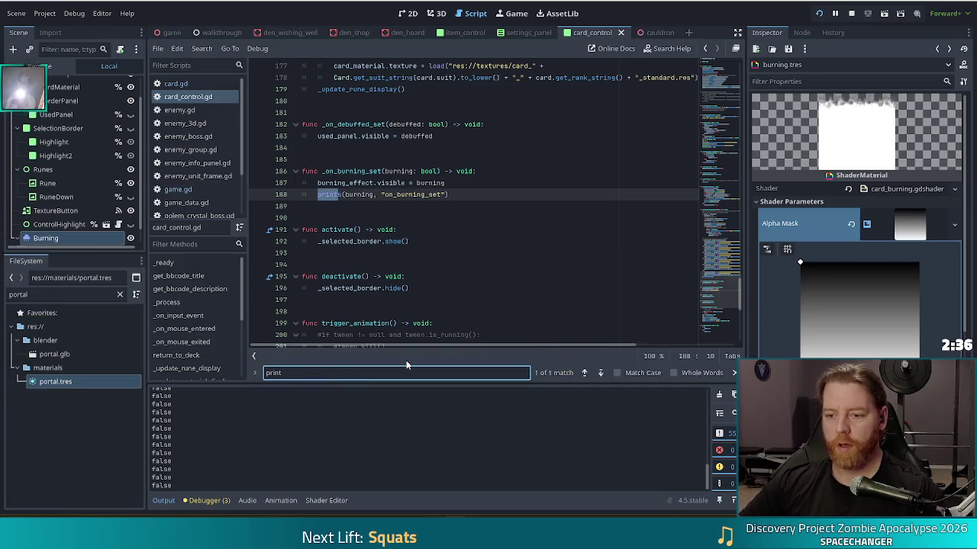
key("alt+Left")
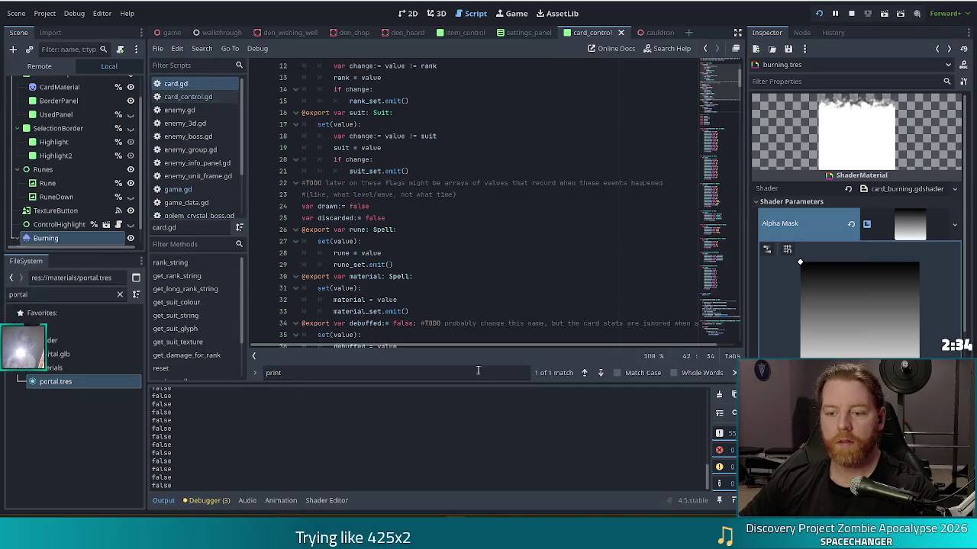
left_click(586, 374)
left_click(411, 192)
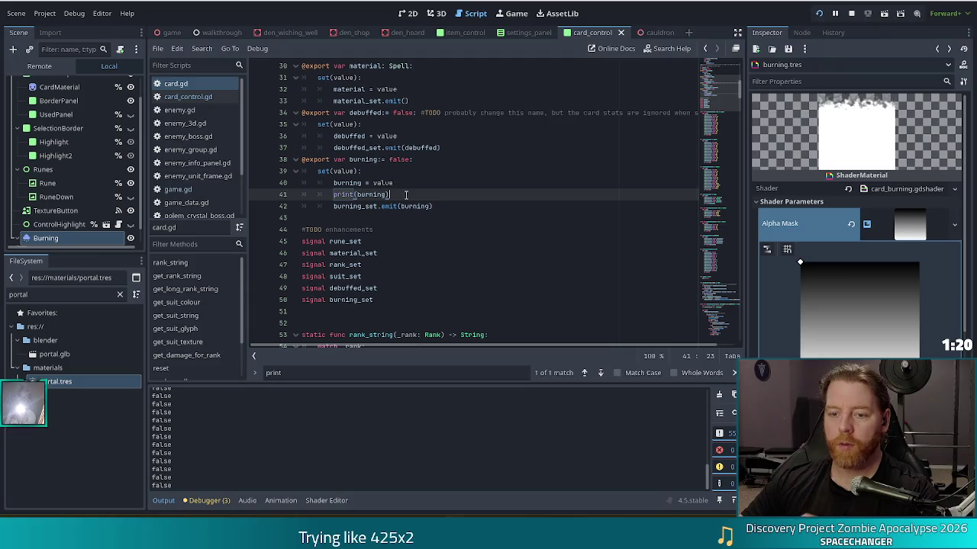
Delete print(burning) in card.gd and the prints line 188 in card_control.gd, then save
key("shift+Home")
key("BackSpace")
key("BackSpace")
key("BackSpace")
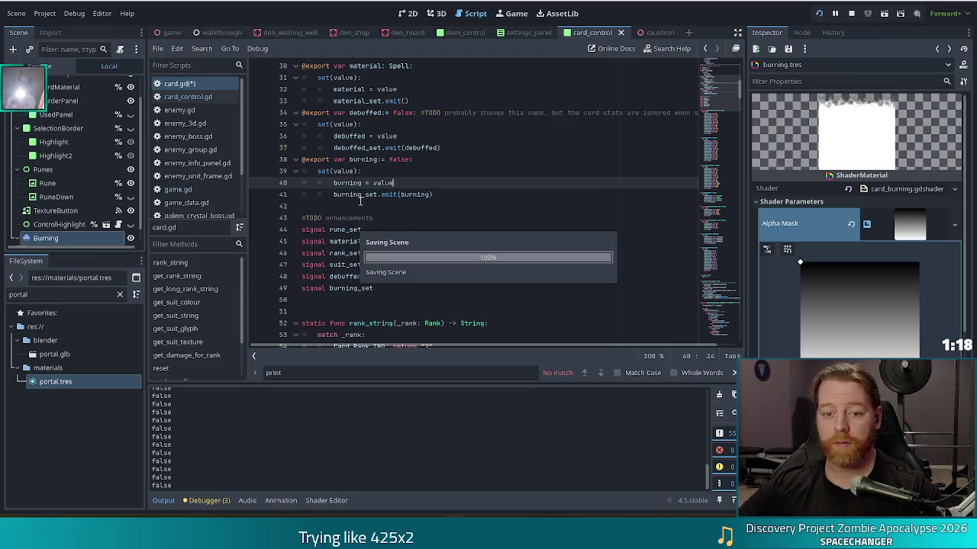
left_click(188, 96)
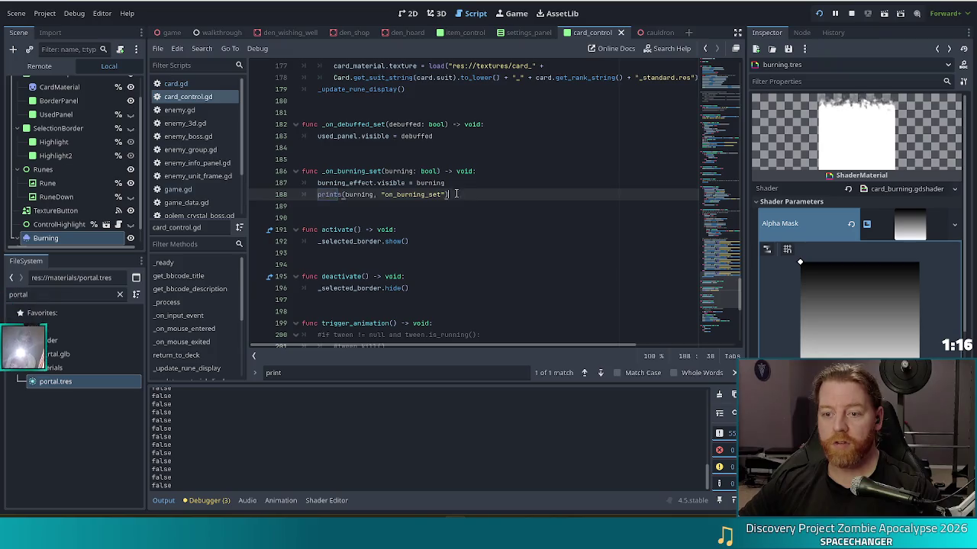
left_click_drag(454, 194, 462, 183)
key("BackSpace")
key("ctrl+s")
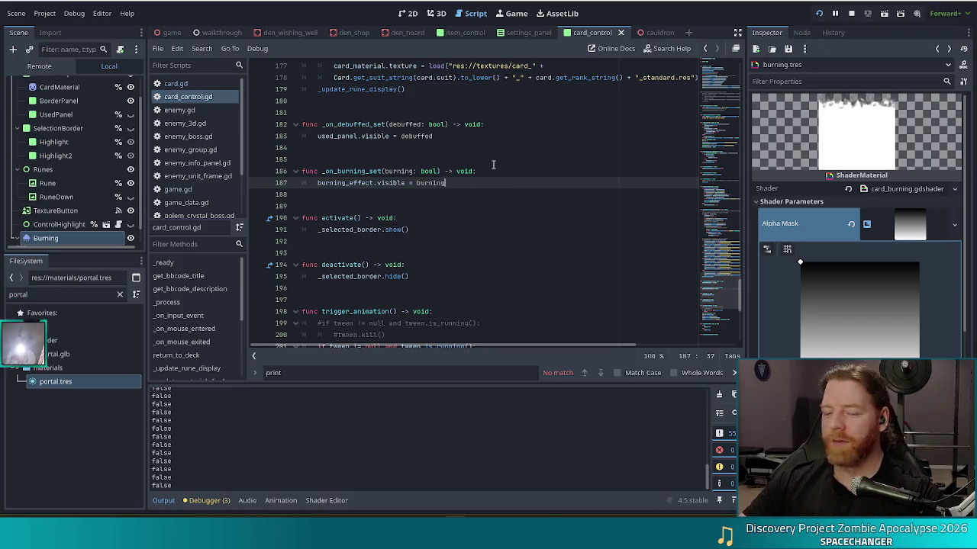
left_click(456, 171)
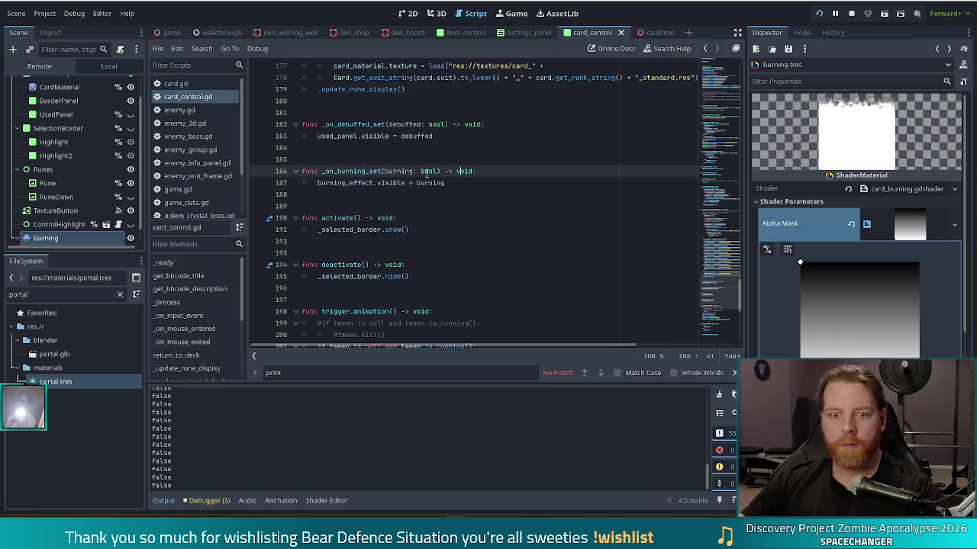
Filter the FileSystem panel by 'fire_golem', then change the filter to 'golem'
double_click(10, 295)
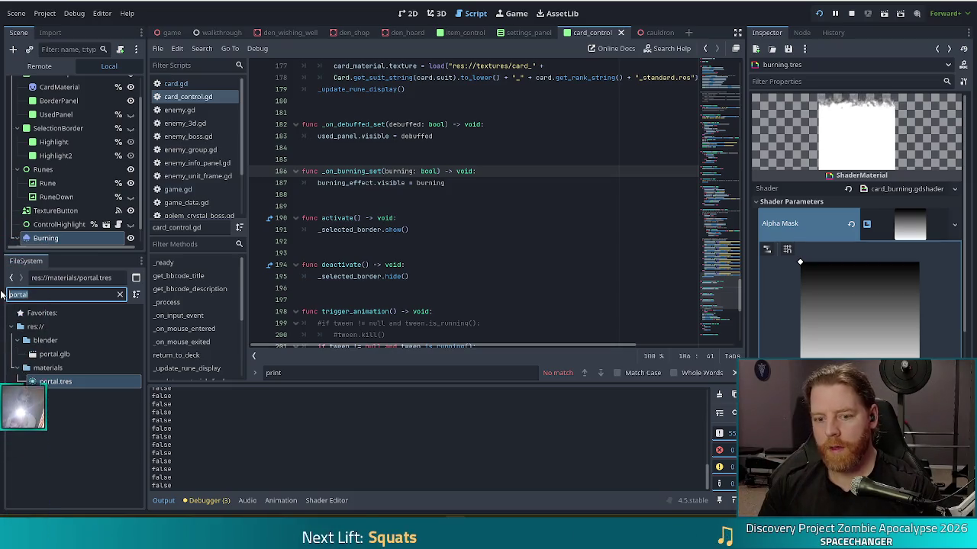
type("fire")
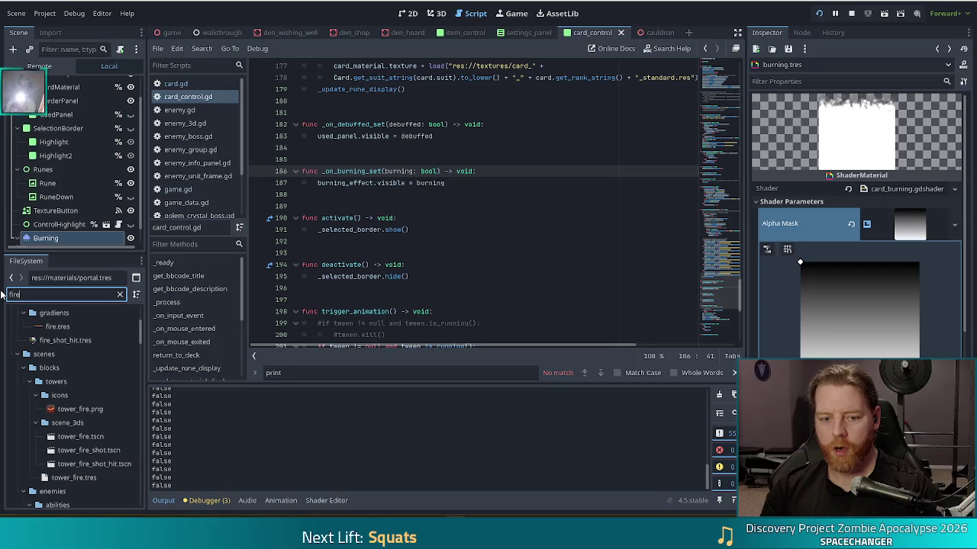
type("_goel")
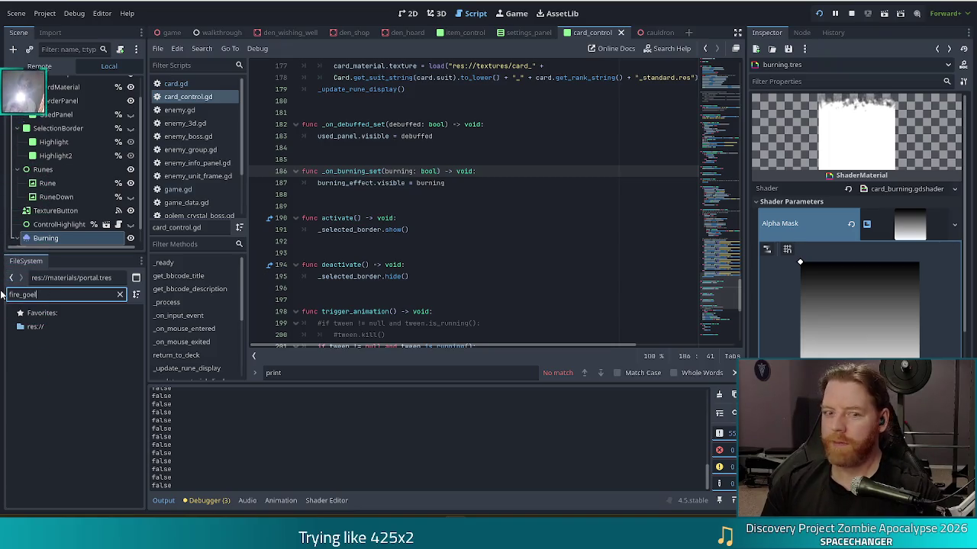
key("BackSpace")
key("BackSpace")
type("lem")
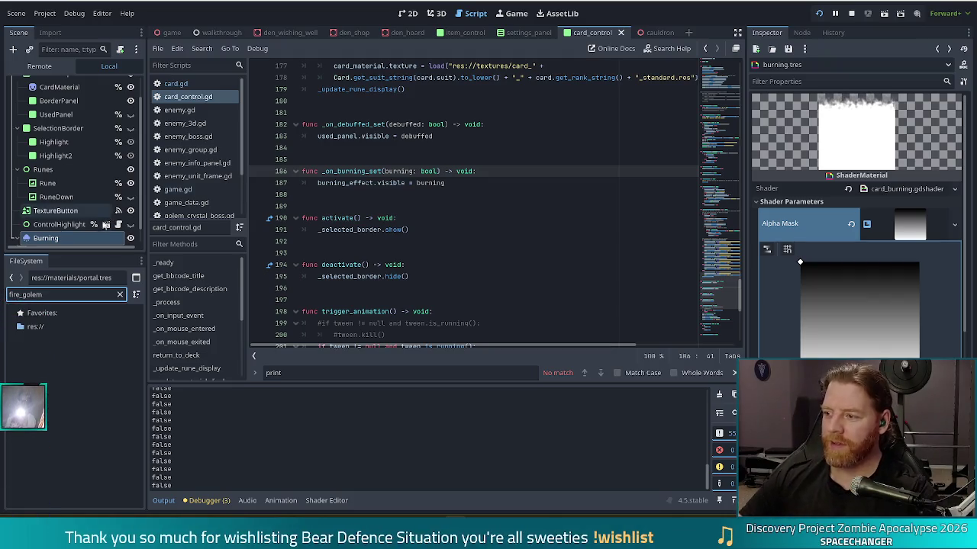
left_click_drag(50, 295, 2, 300)
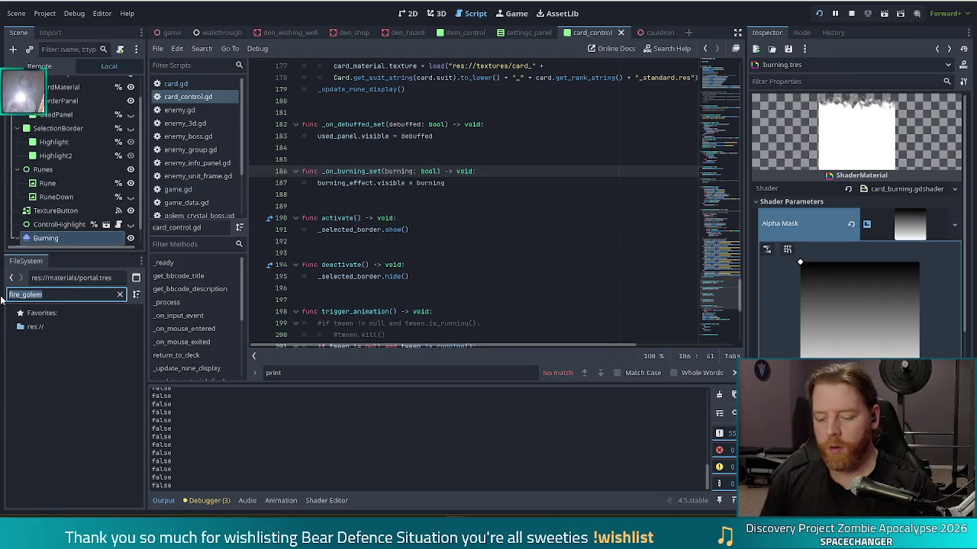
type("golem")
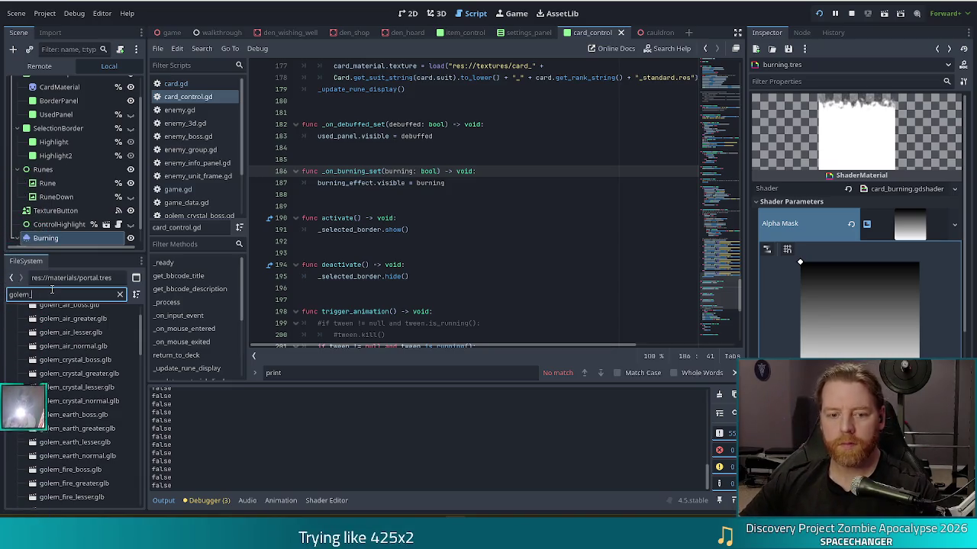
Narrow the FileSystem filter to 'golem_fire_boss' to list the fire boss files
type("fi")
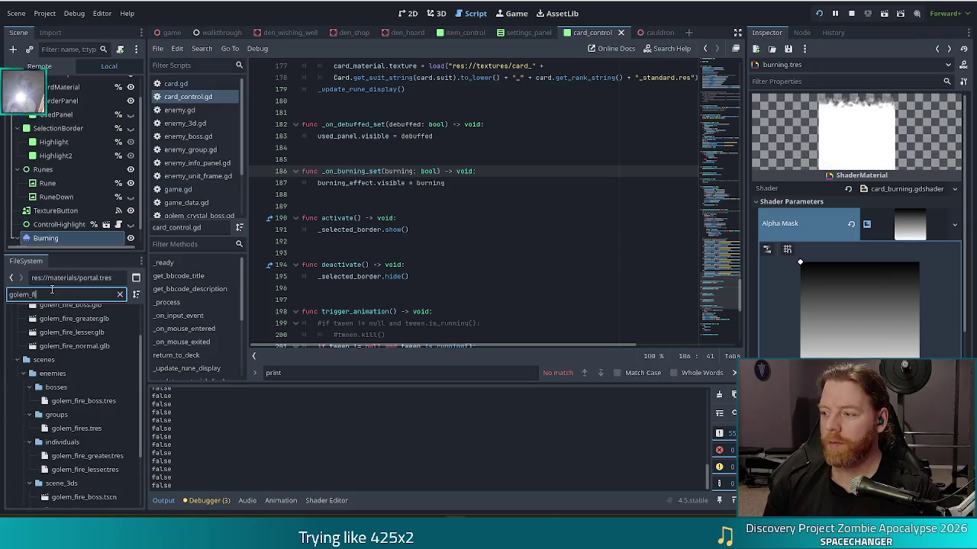
type("re_boss")
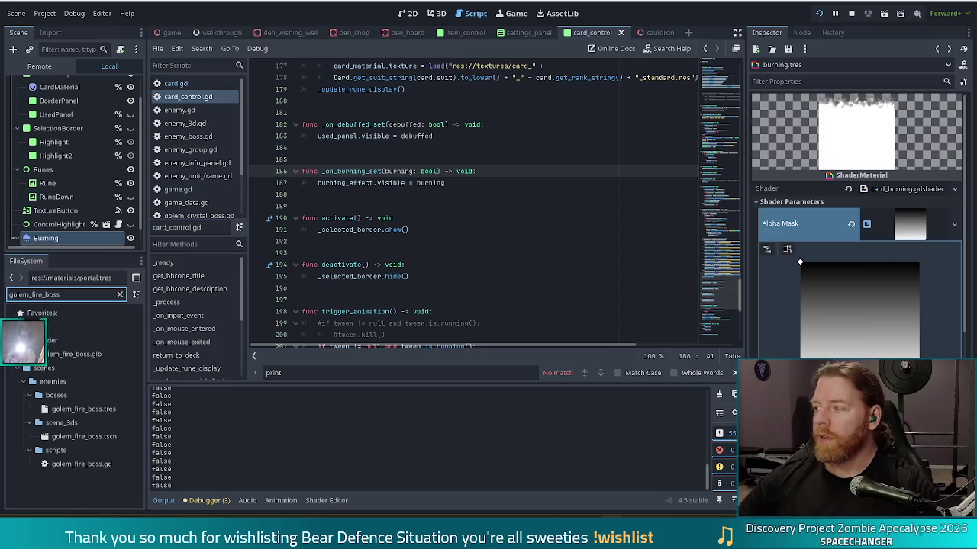
left_click(557, 159)
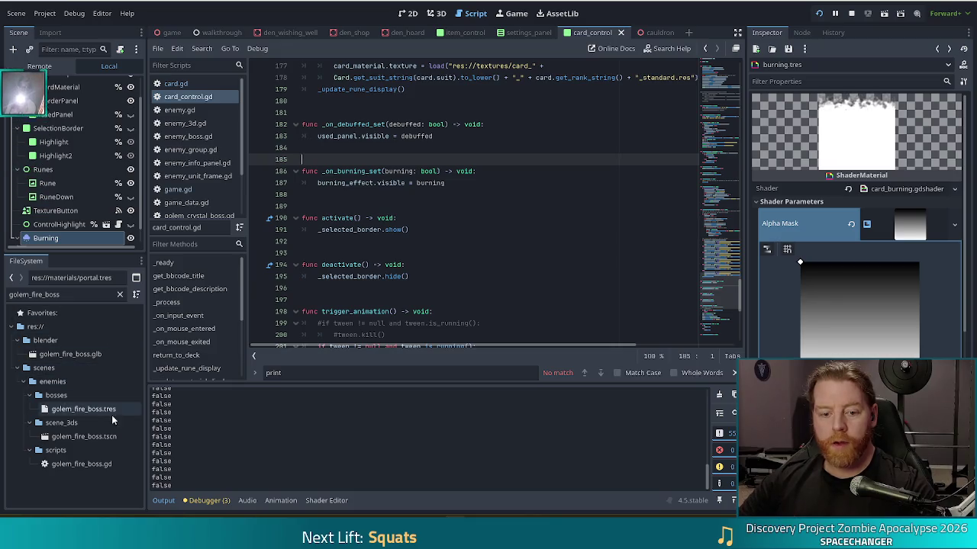
Open golem_fire_boss.gd from the scripts folder in the FileSystem dock
double_click(77, 464)
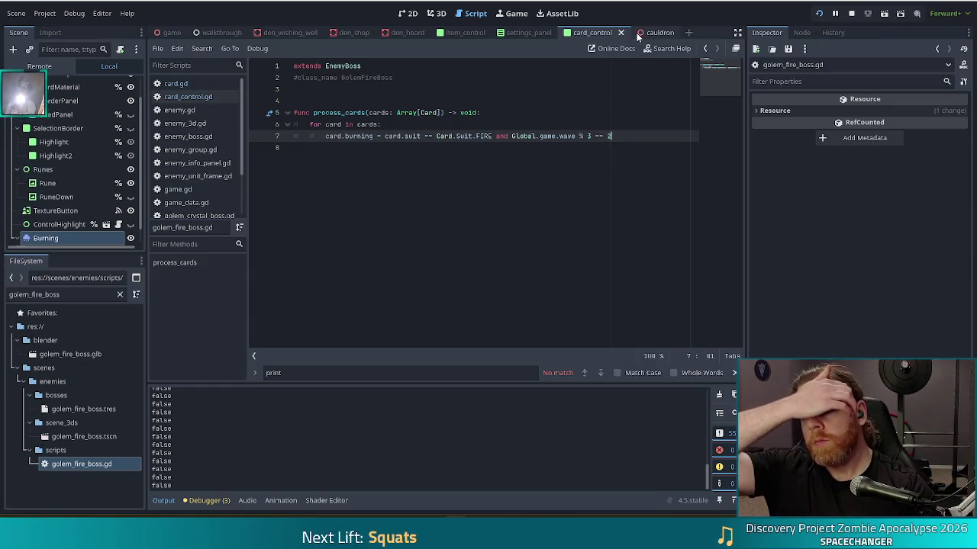
Review the process_cards burning condition: FIRE suit and Global.game.wave % 3 == 2
key("Up")
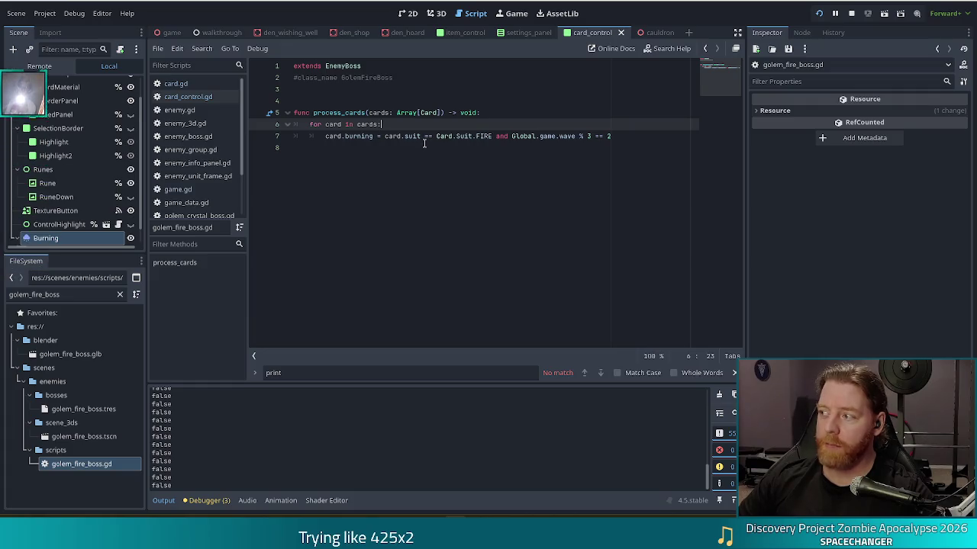
left_click(620, 138)
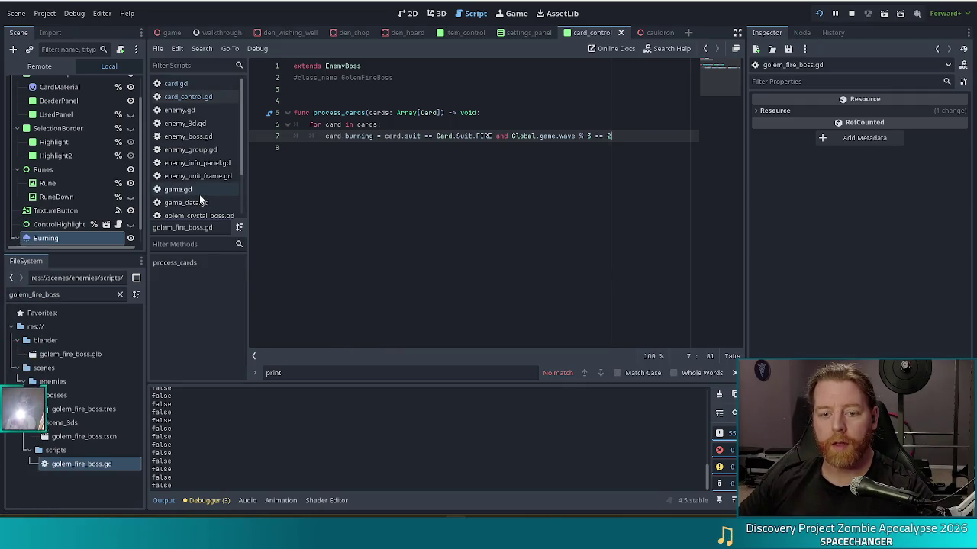
Open game.gd and browse down to the commented wave check line
left_click(199, 194)
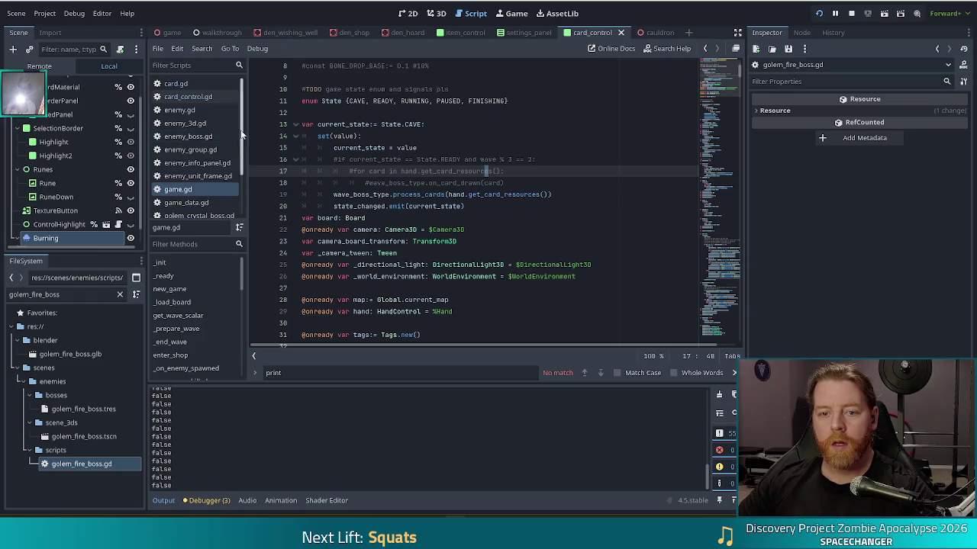
scroll(242, 191, "down", 3)
left_click(418, 159)
scroll(194, 323, "down", 2)
scroll(196, 323, "down", 5)
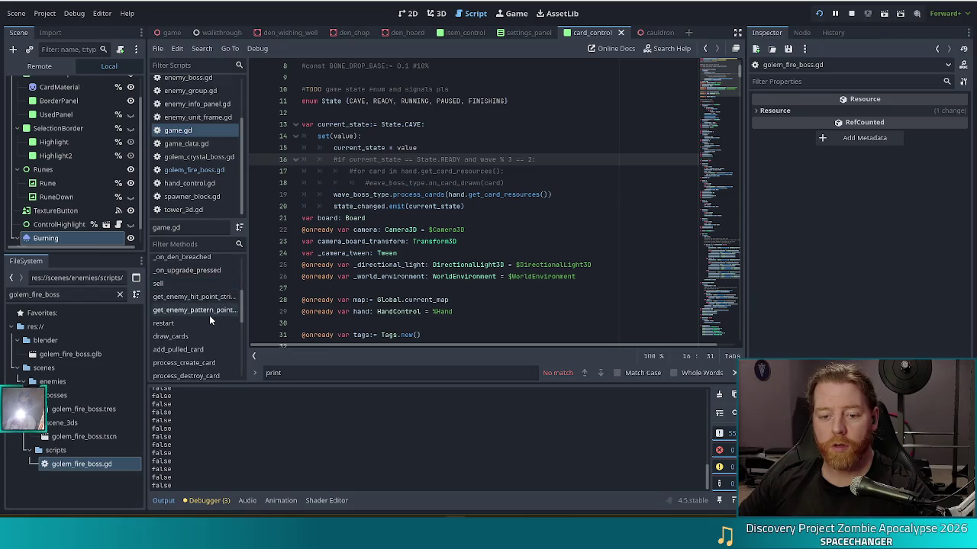
scroll(210, 316, "down", 5)
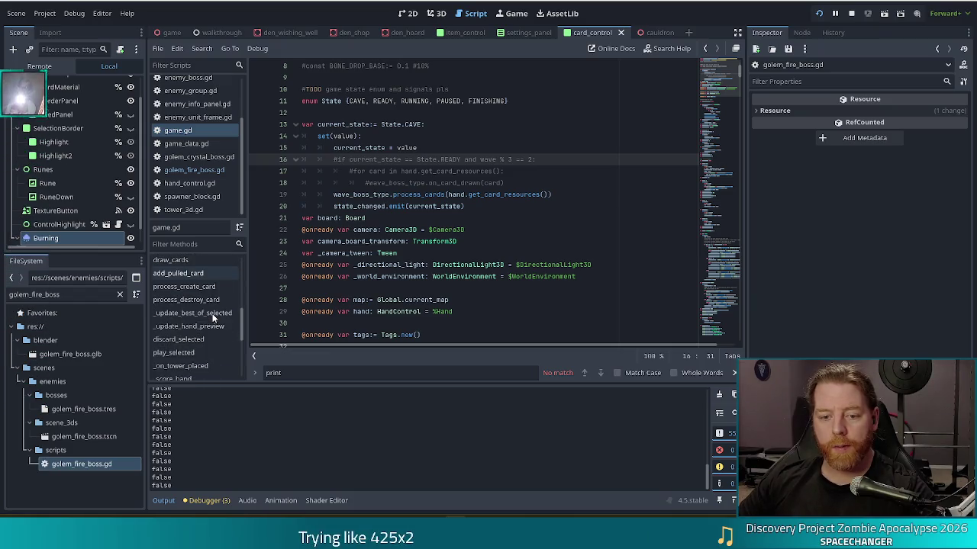
scroll(212, 319, "up", 2)
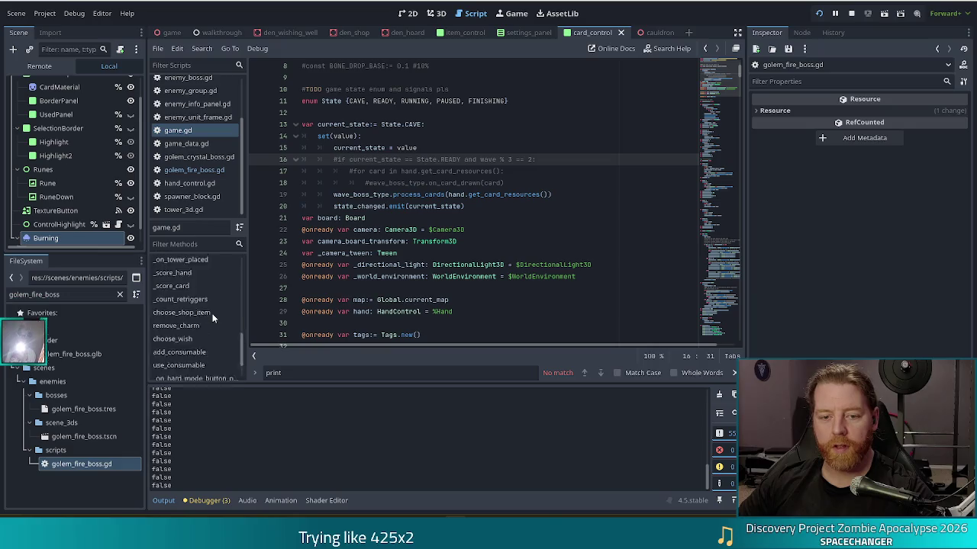
Jump via the method list to _score_card's tower.shots line, then to _score_hand's get_relevant_cards call
left_click(212, 315)
left_click(453, 218)
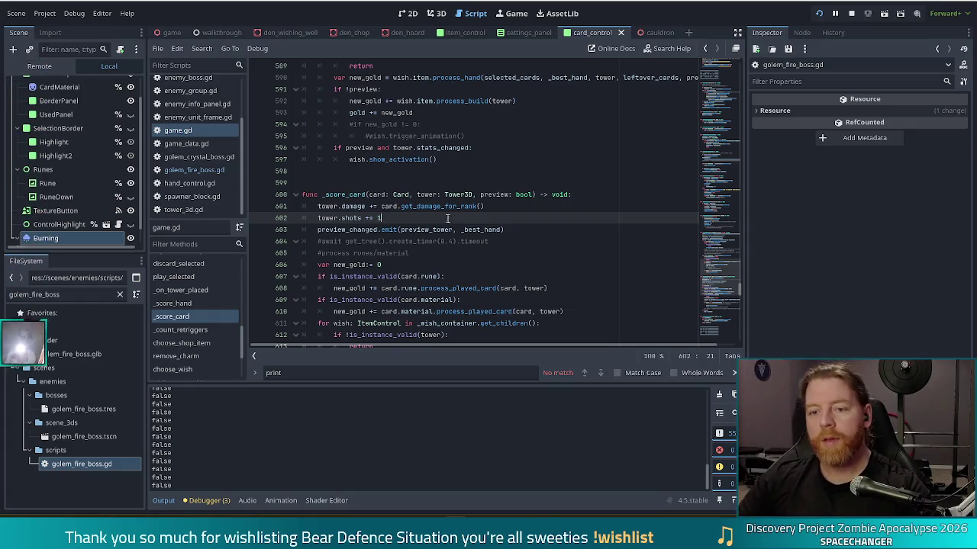
left_click(186, 304)
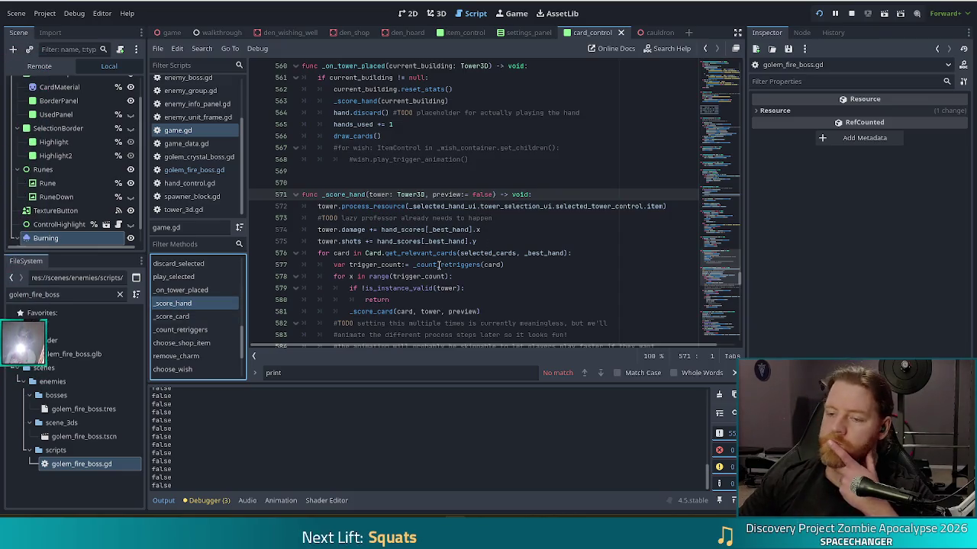
left_click(459, 254)
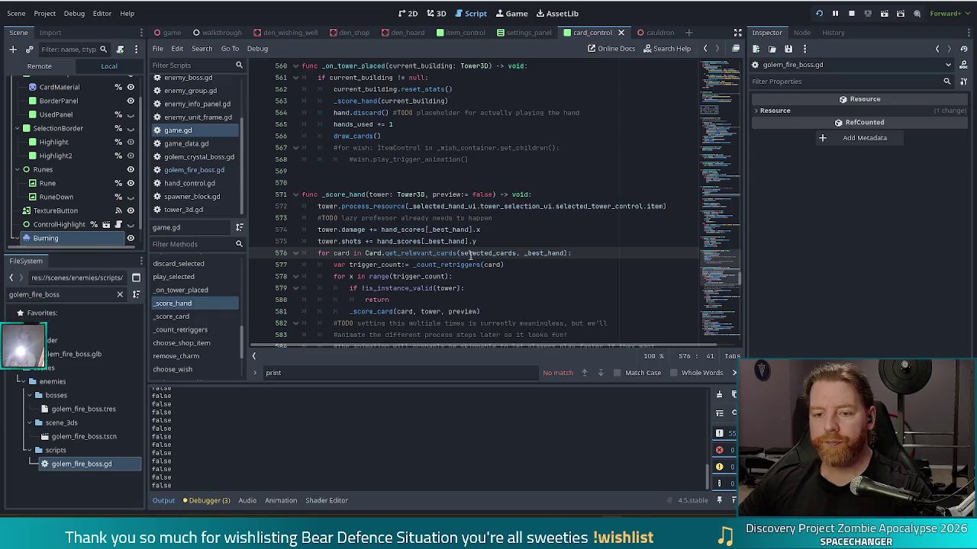
Inspect the TODO comment about animating scoring steps above the _score_card call
key("Up")
scroll(447, 236, "down", 2)
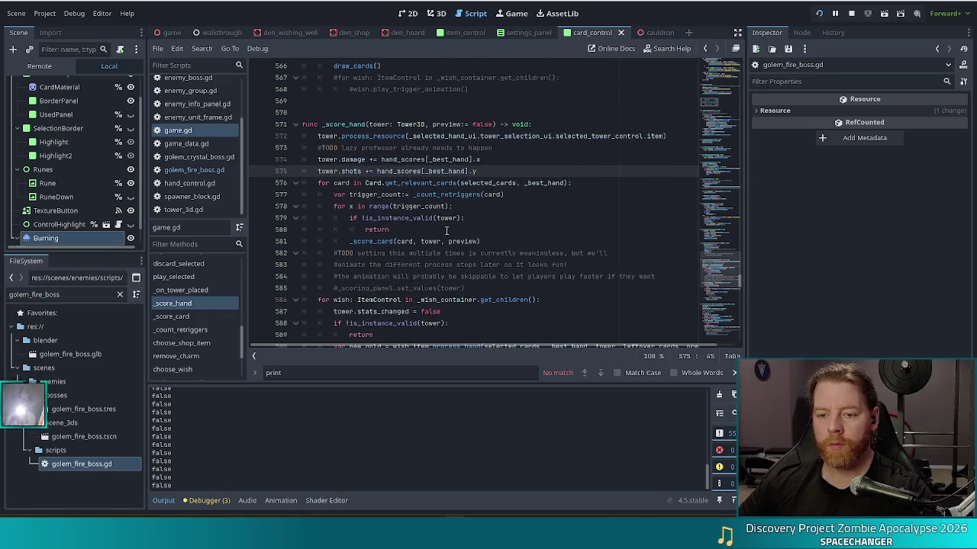
left_click_drag(387, 254, 403, 287)
left_click(414, 266)
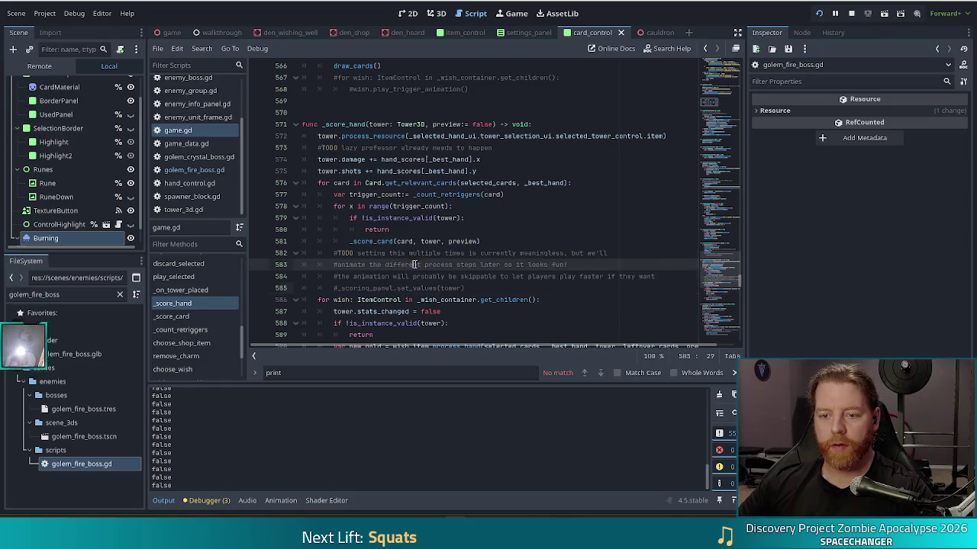
left_click(495, 240)
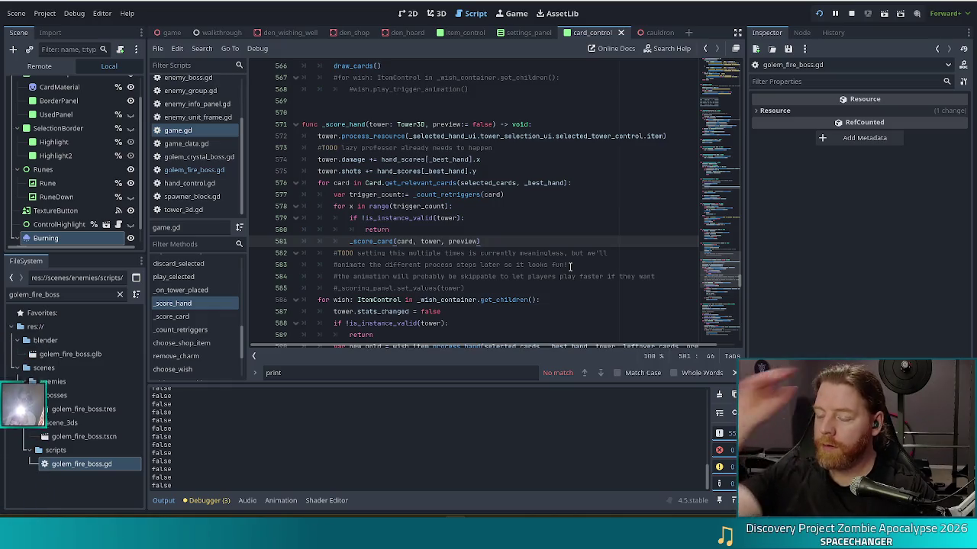
Jump to the _score_card definition at line 600 and review its preview_changed emit with _best_hand
left_click(374, 242, "ctrl")
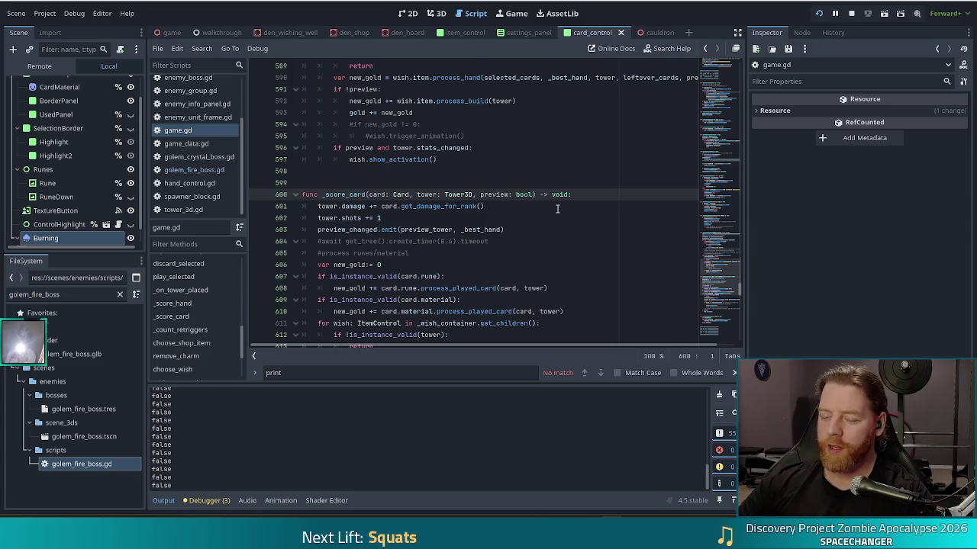
left_click(450, 230)
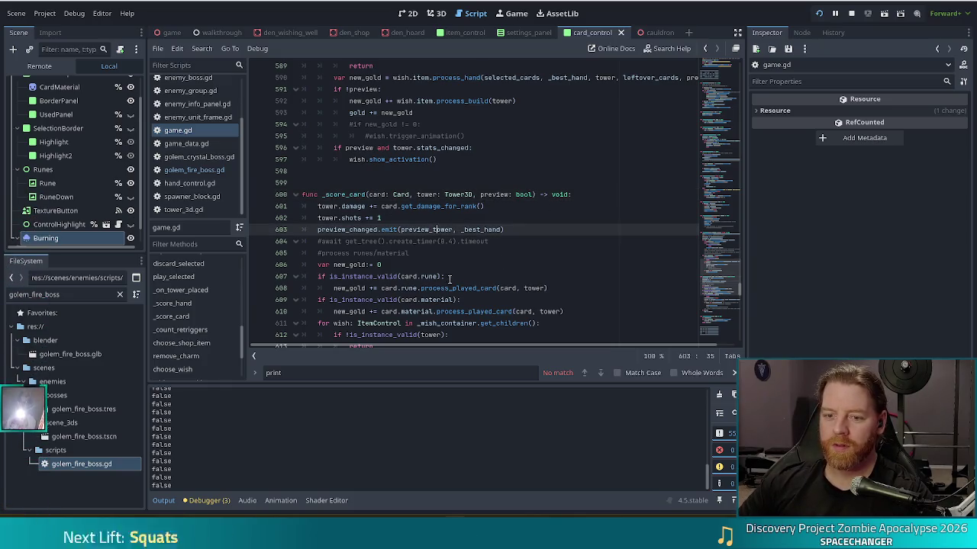
scroll(525, 229, "down", 1)
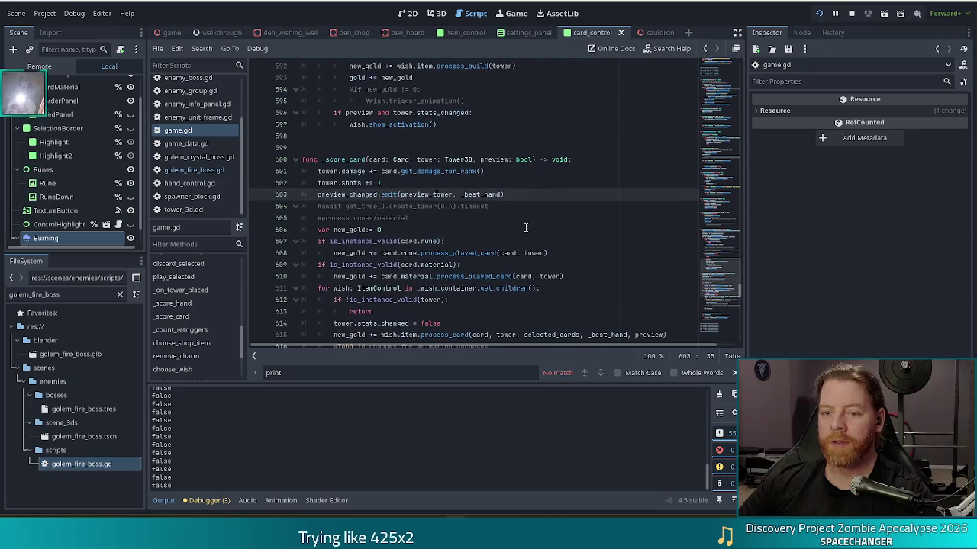
key("Right")
key("Right")
key("Right")
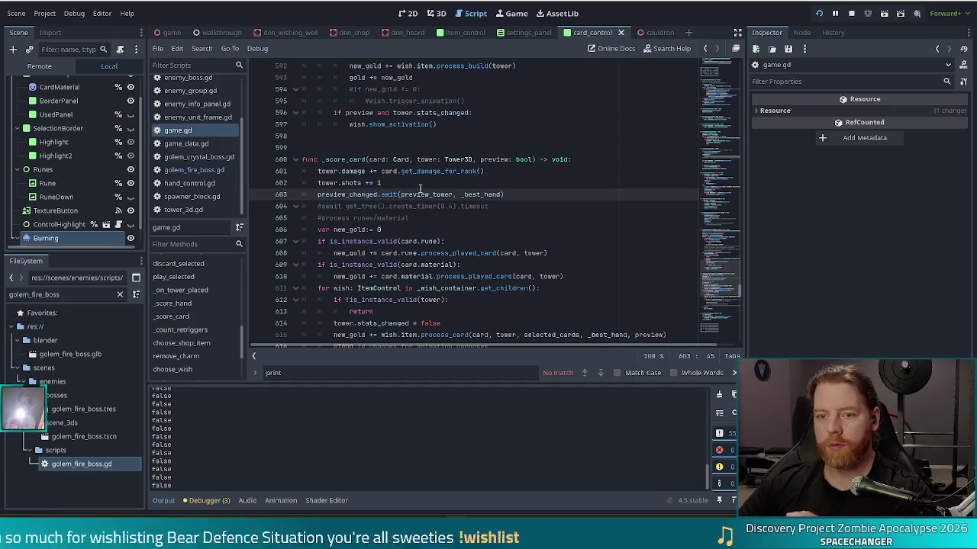
scroll(406, 200, "down", 1)
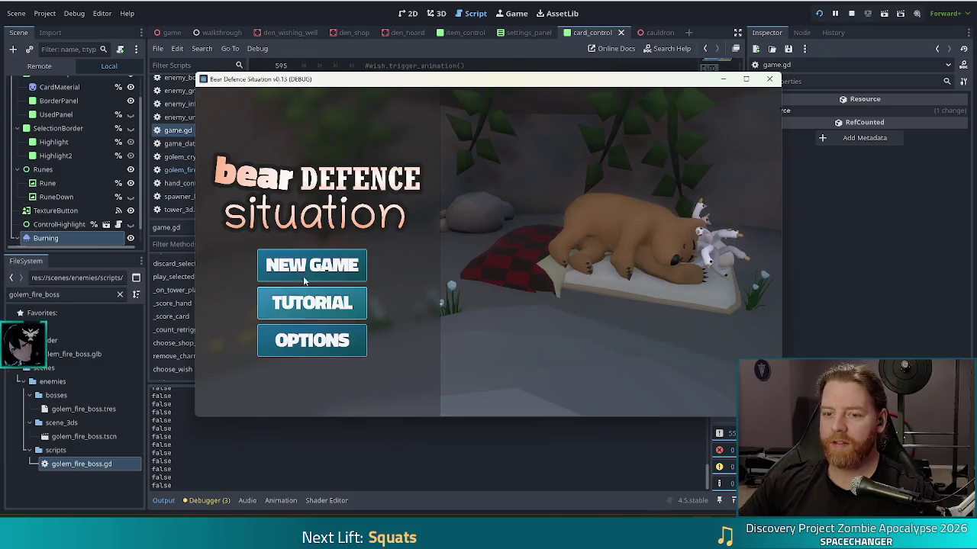
Start a new game, open the bear's shop, and maximise the game window
left_click(301, 269)
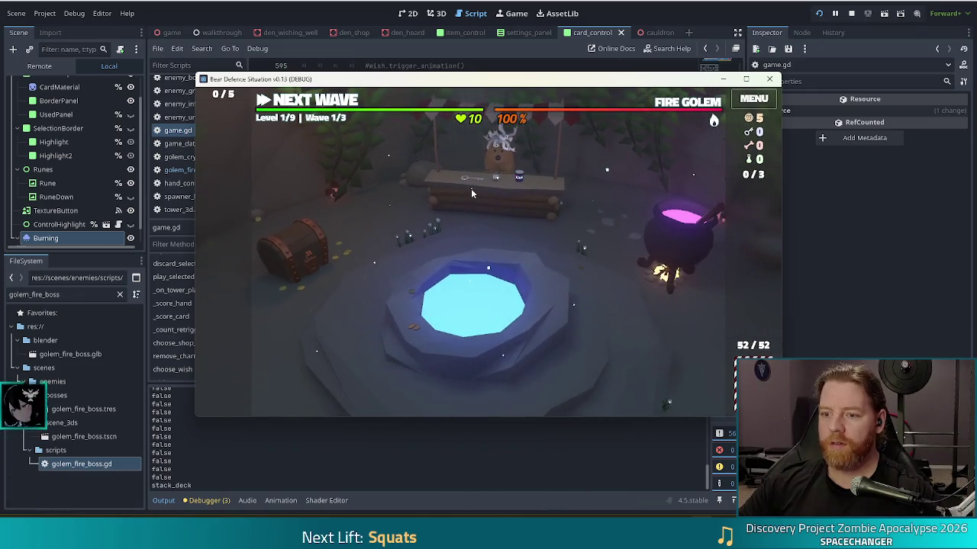
left_click(485, 204)
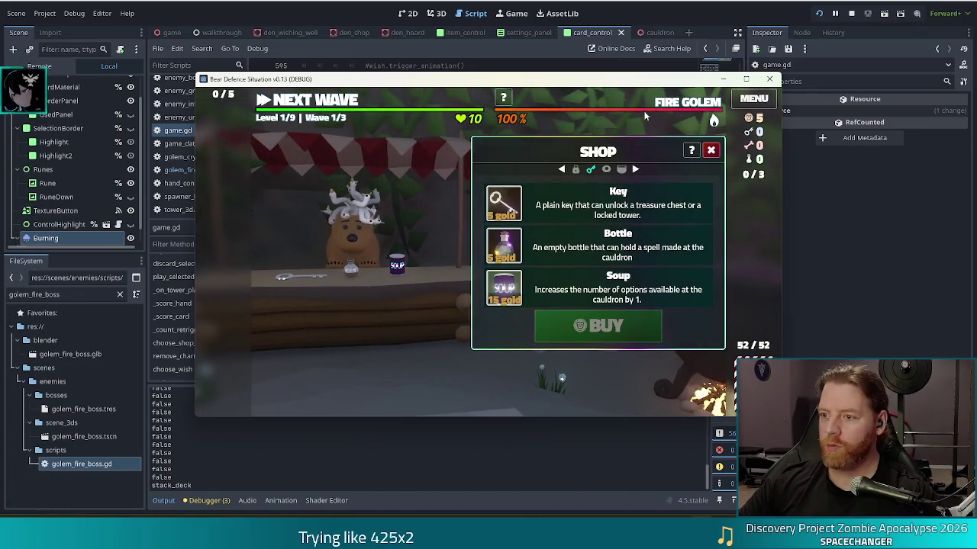
left_click(746, 80)
left_click(294, 177)
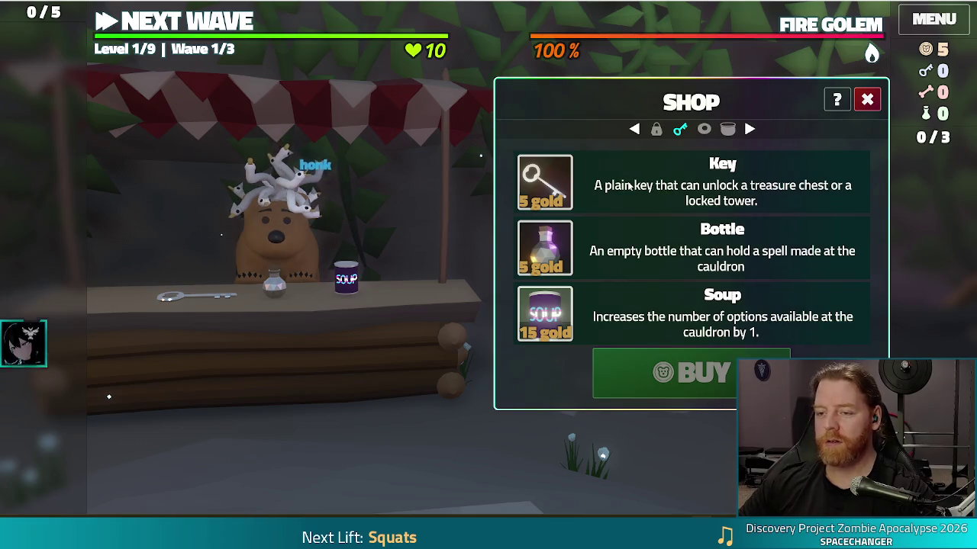
Buy the Key for 5 gold and close the shop
left_click(588, 181)
left_click(671, 372)
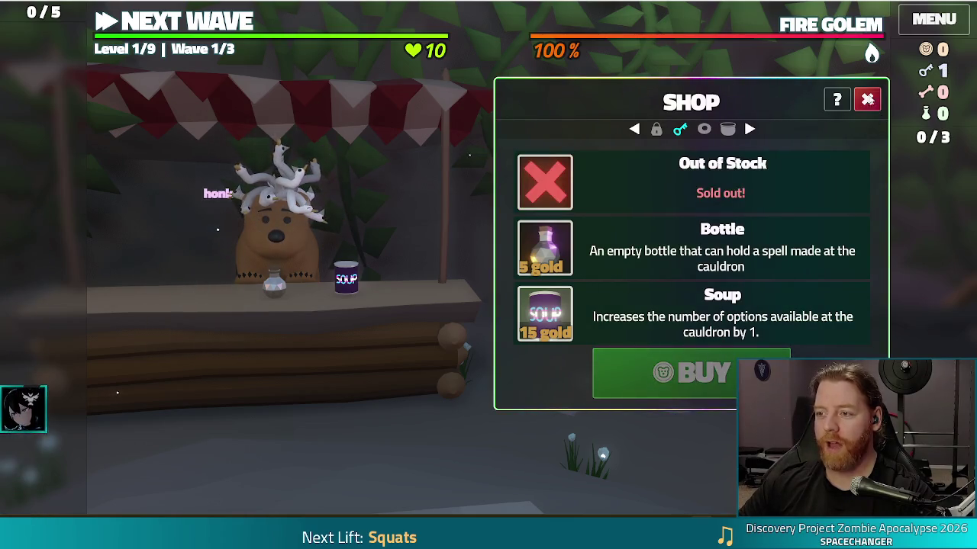
left_click(867, 99)
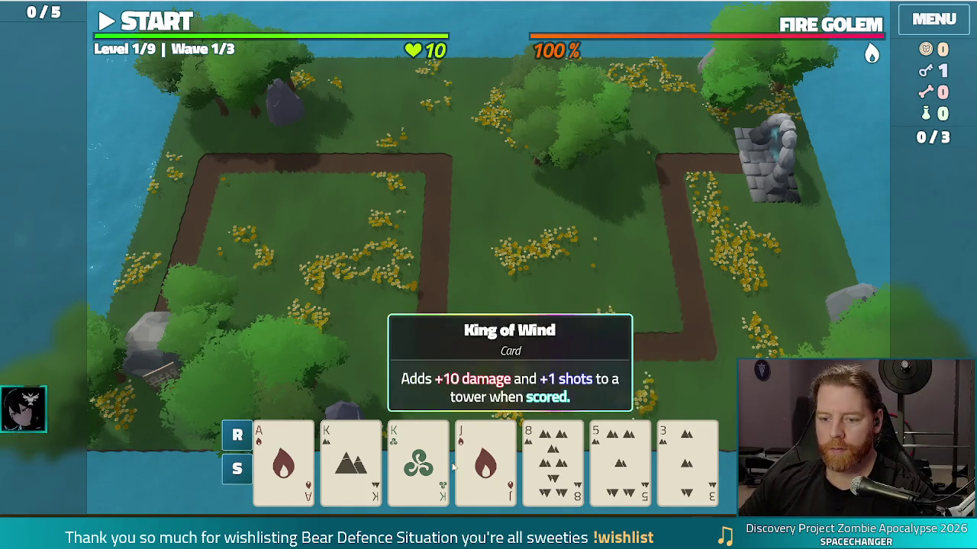
Discard the 8, 5 and 3 from the hand
left_click(424, 462)
left_click(435, 460)
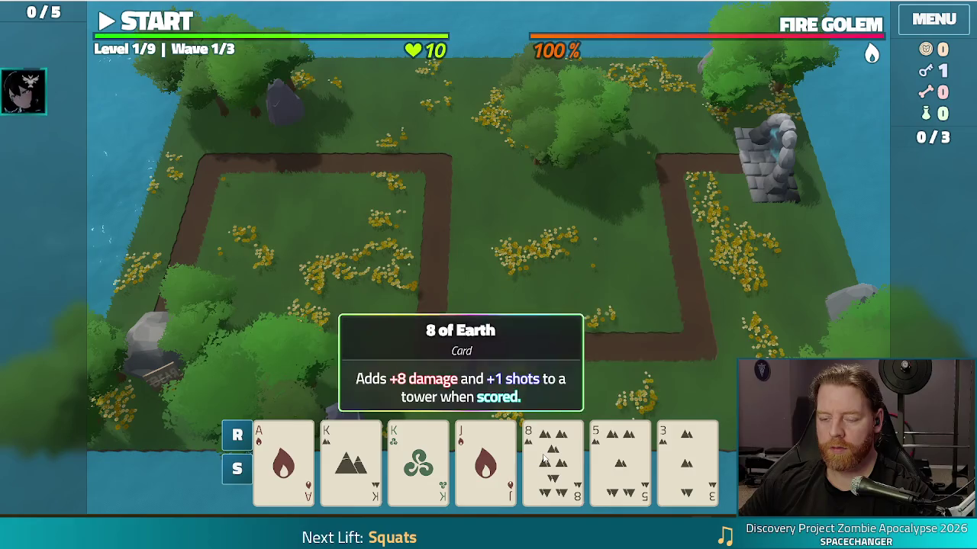
left_click(552, 458)
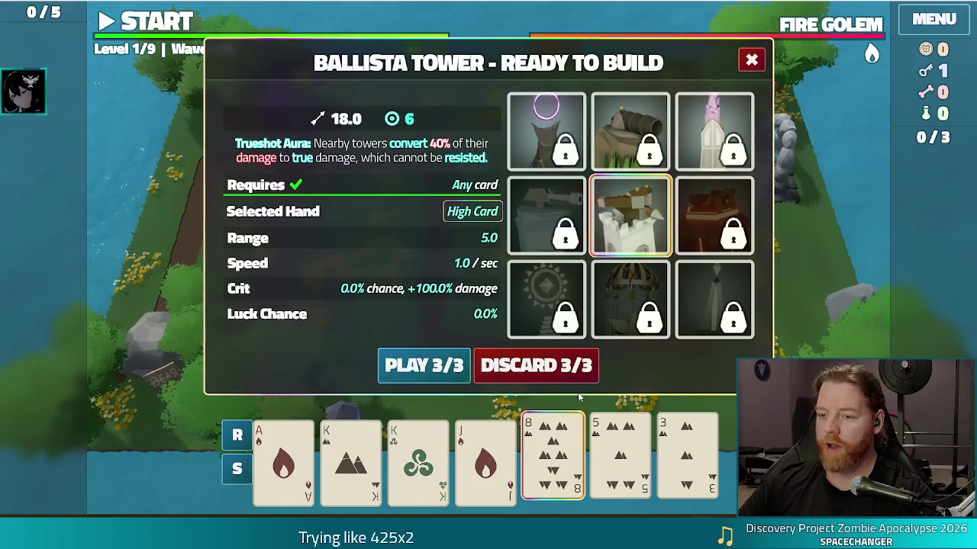
left_click(536, 365)
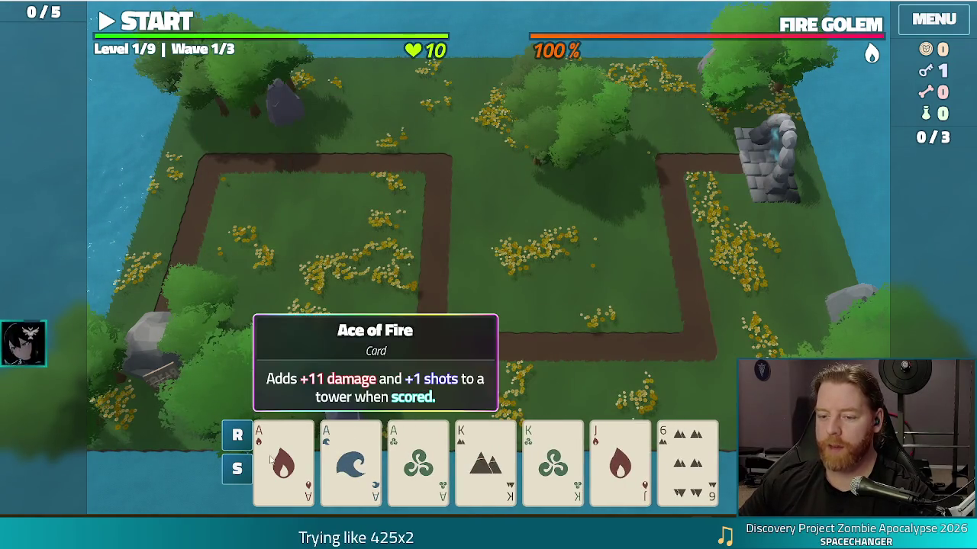
Play a Full House of three Aces and two Kings, placing the Ballista inside the right bend
left_click(283, 461)
left_click(350, 461)
left_click(420, 462)
left_click(485, 462)
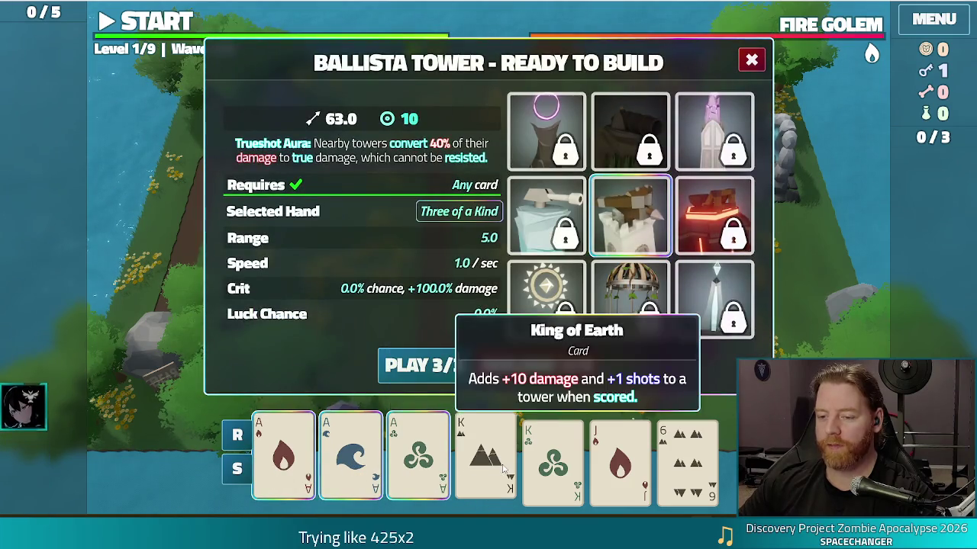
left_click(552, 461)
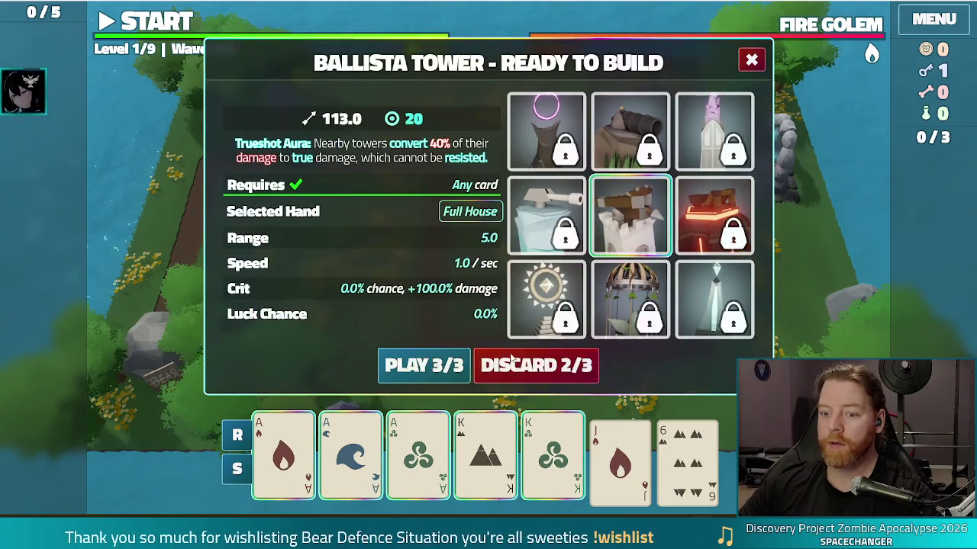
left_click(425, 365)
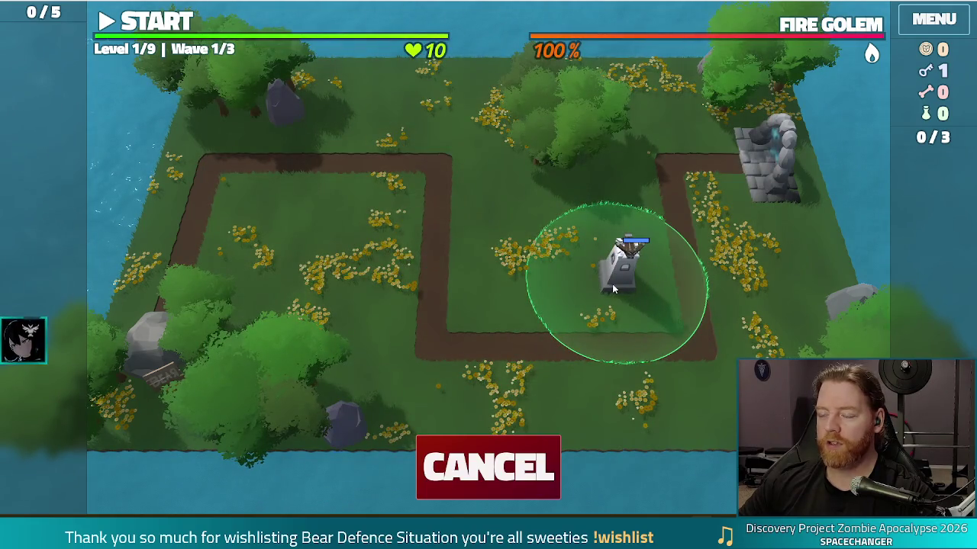
left_click(612, 284)
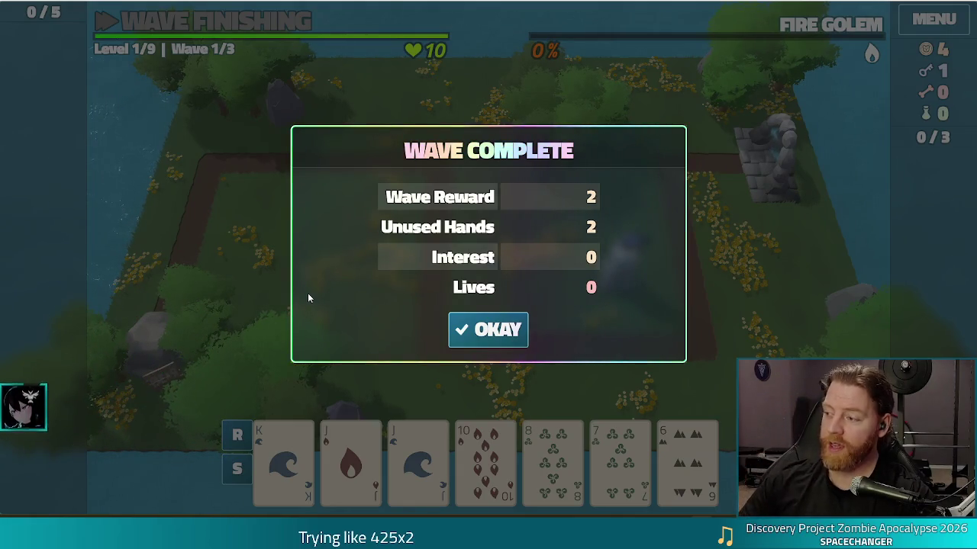
Dismiss both wave summaries to reach wave 3/3 with 9 gold, then bring up the debug console
left_click(488, 330)
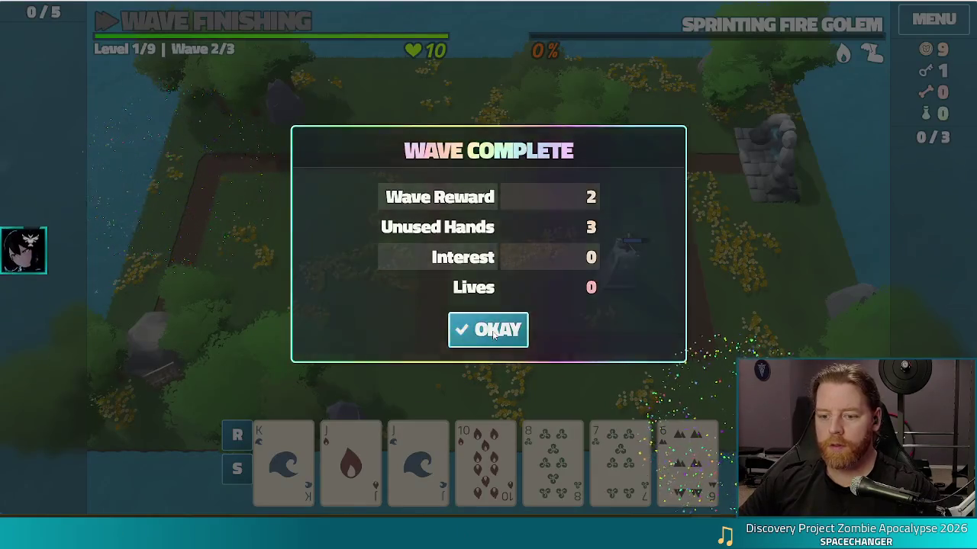
left_click(493, 330)
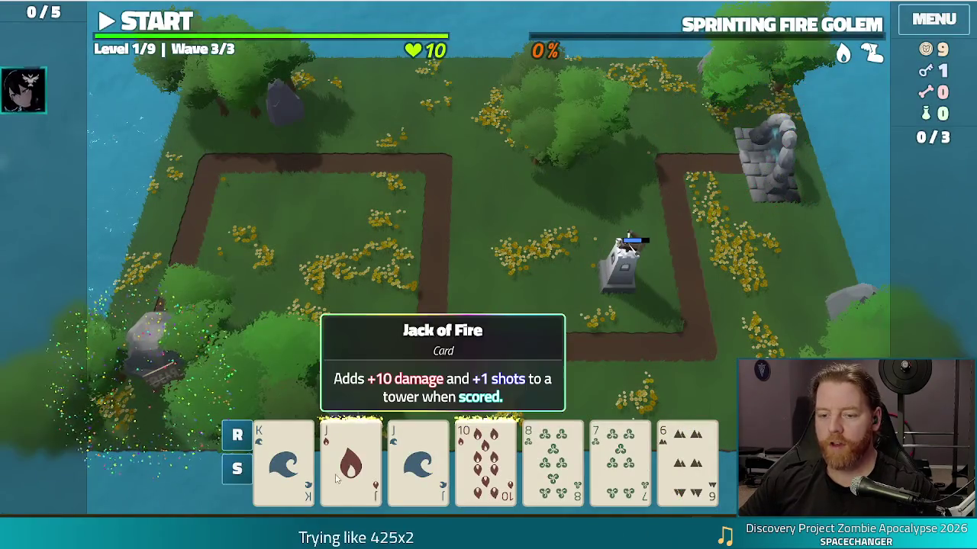
mouse_move(351, 451)
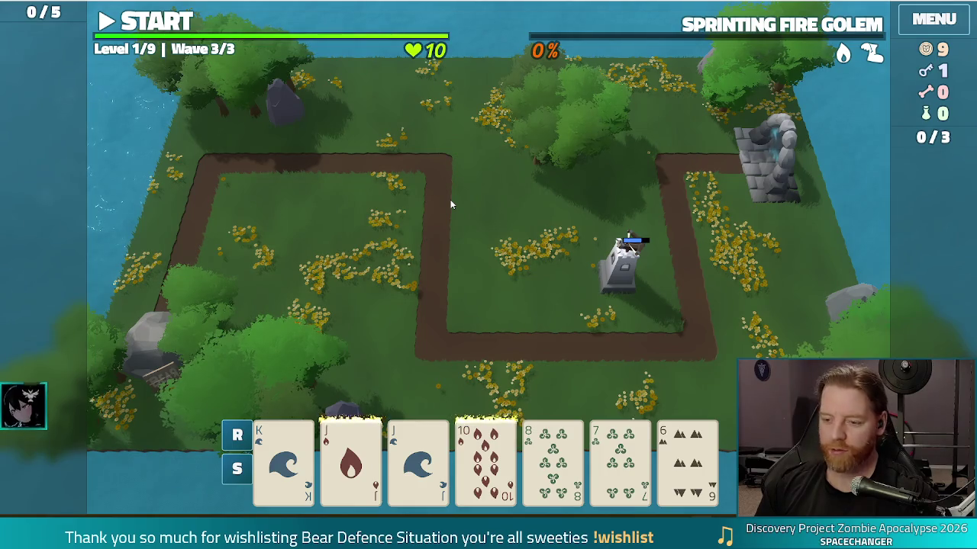
key("grave")
type("add_wish bla")
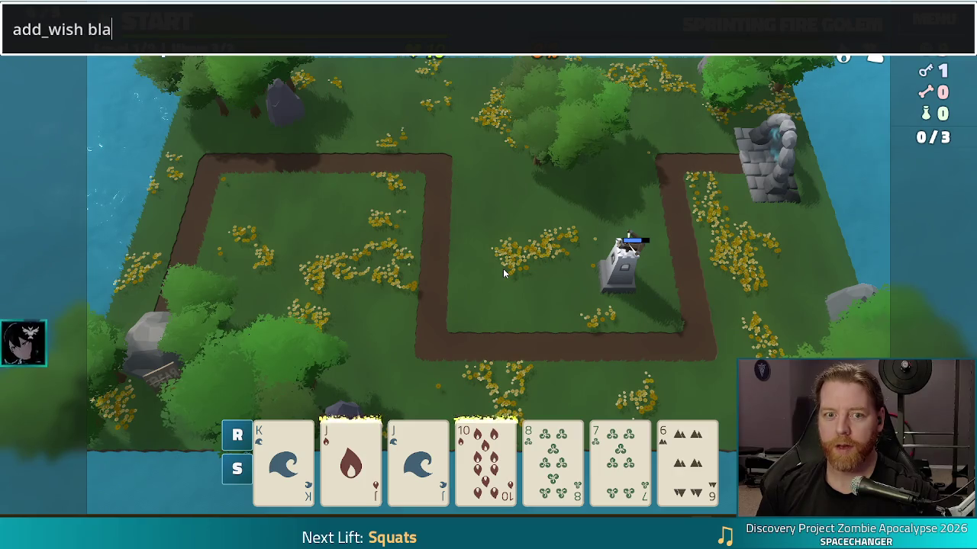
Add a Blackjack wish with add_wish blackjack, close the console, and stop the debug run
type("ckjack")
key("Return")
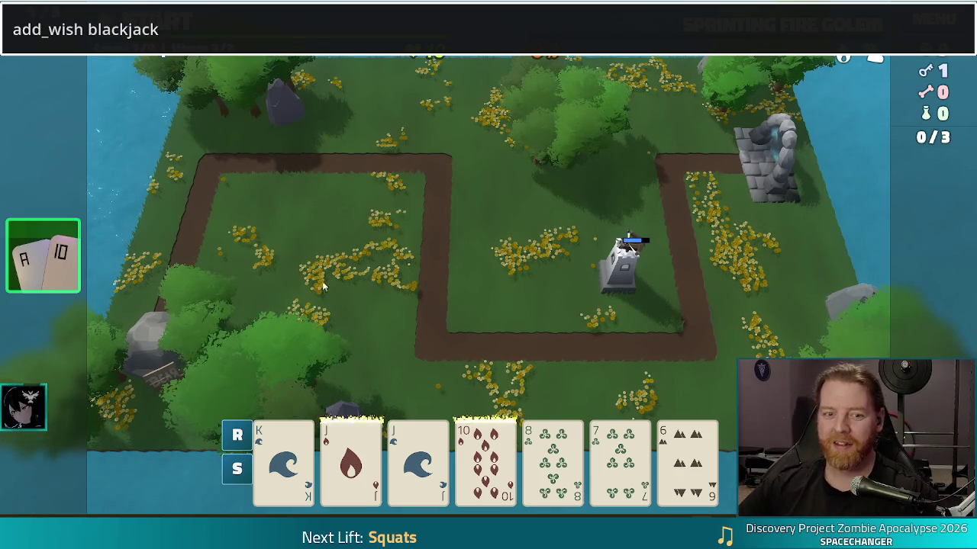
mouse_move(44, 280)
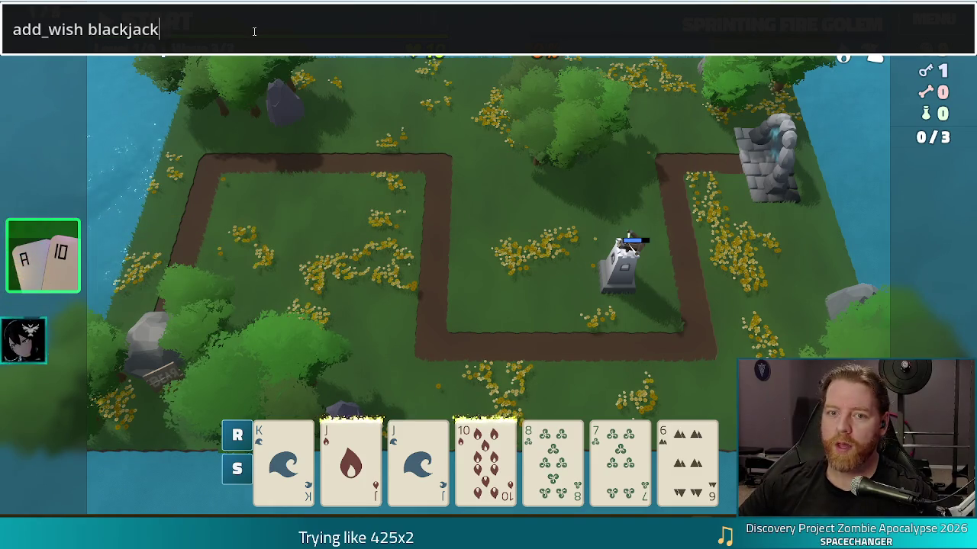
key("Return")
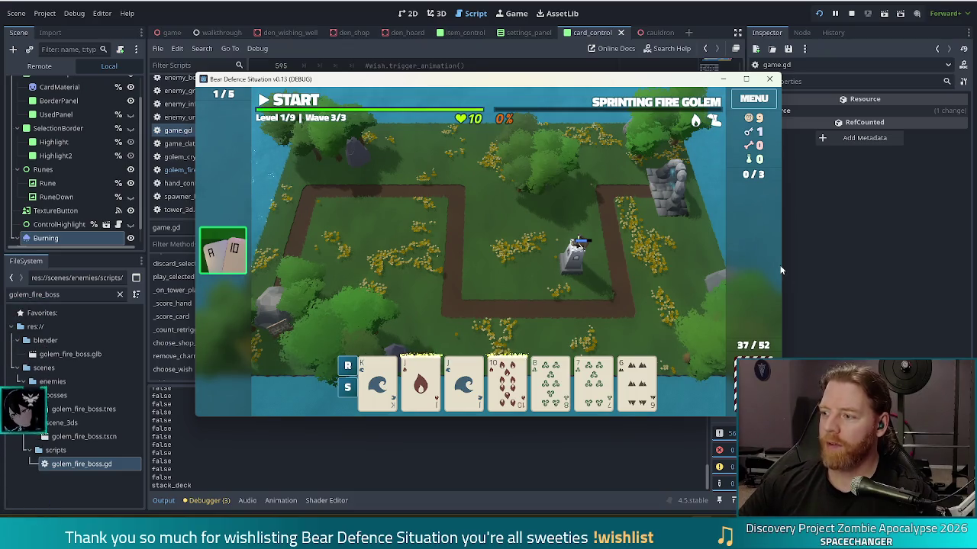
left_click(850, 13)
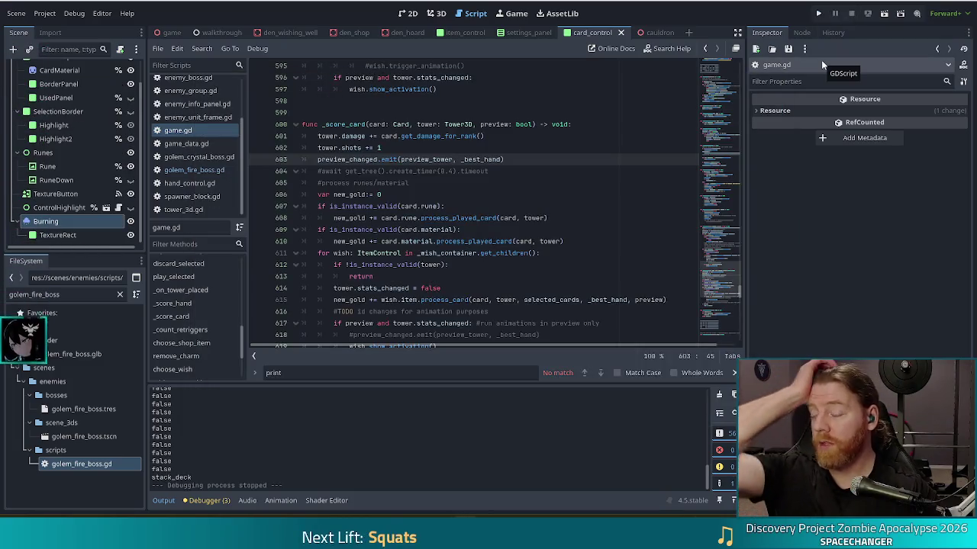
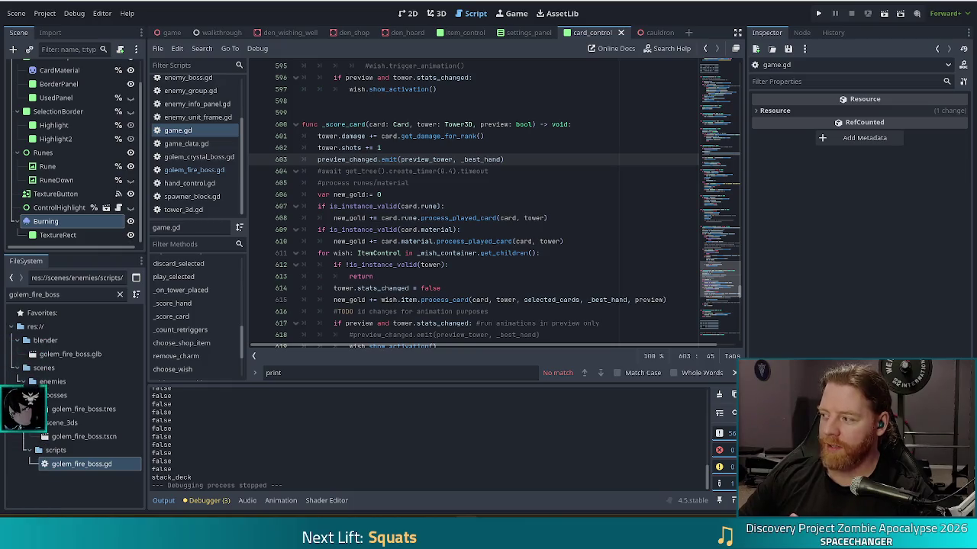
Review the card material, rune, wish activation and gold update lines in _score_card
left_click(532, 241)
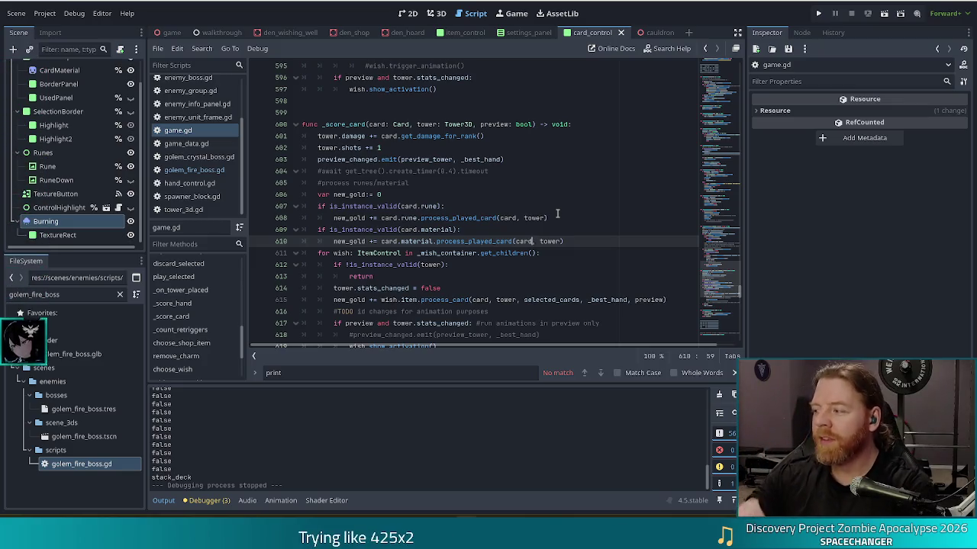
left_click(510, 219)
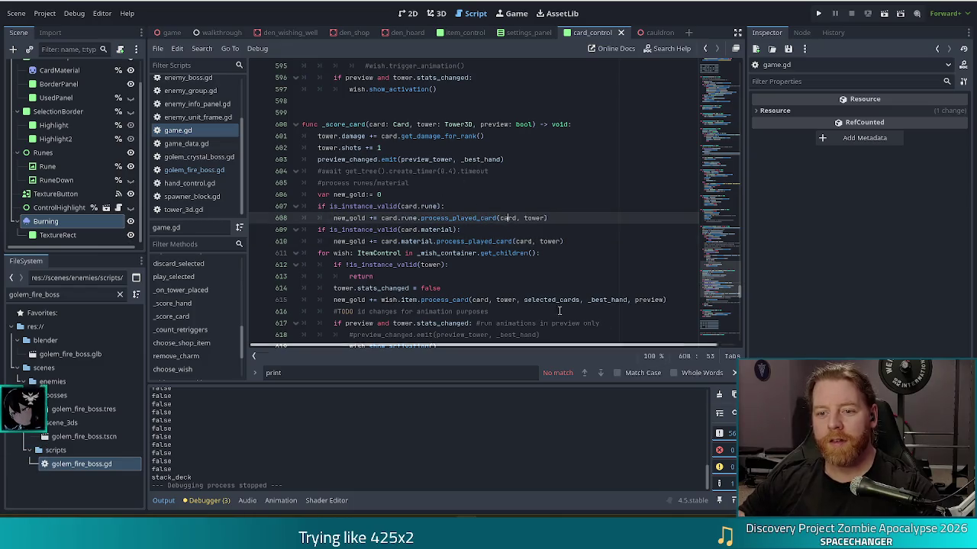
scroll(419, 222, "down", 3)
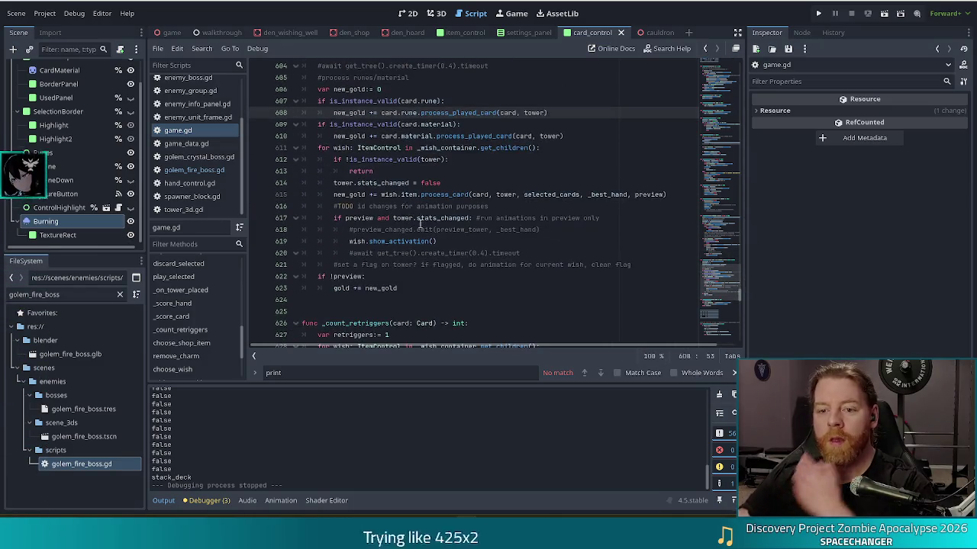
left_click(430, 219)
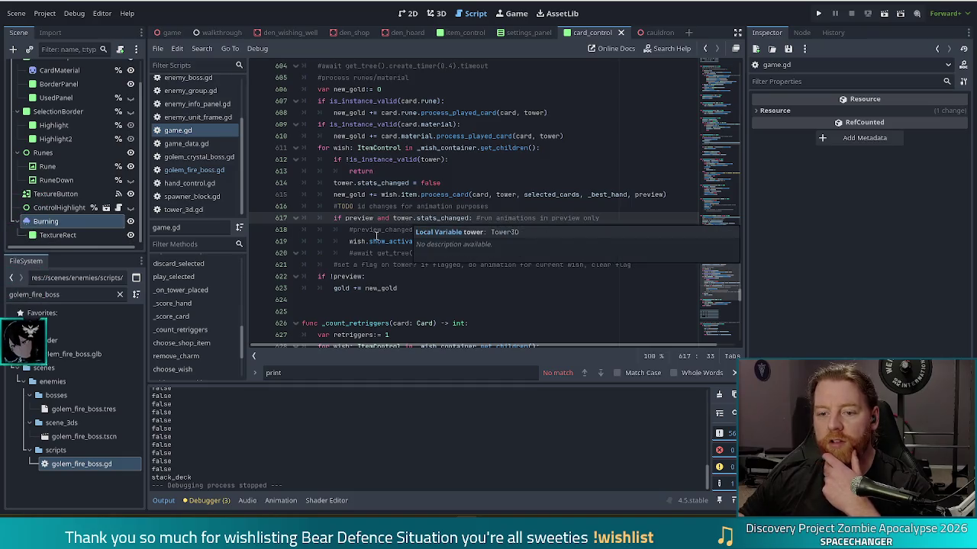
left_click(381, 242)
left_click(454, 241)
mouse_move(393, 218)
left_mouse_down()
mouse_move(436, 242)
mouse_move(423, 262)
left_mouse_up()
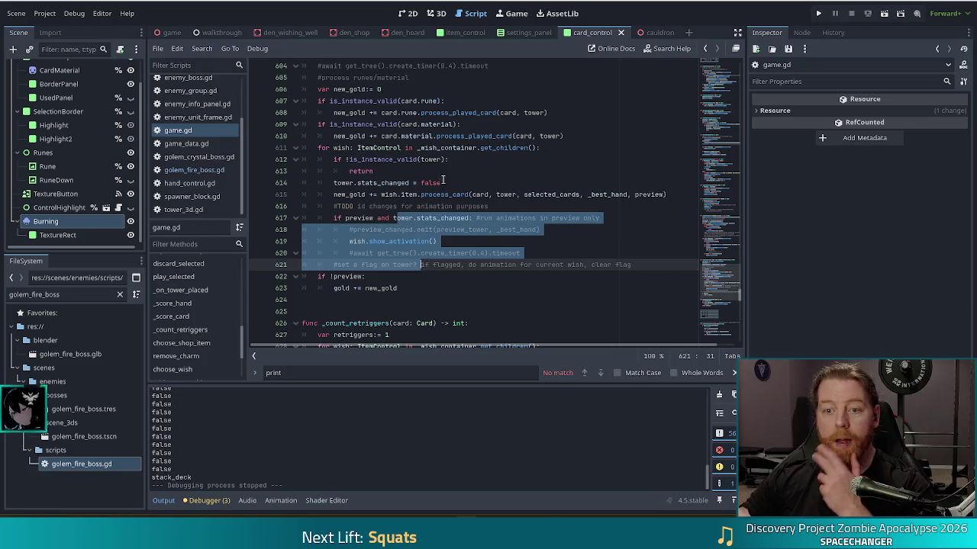
mouse_move(341, 276)
left_mouse_down()
mouse_move(362, 289)
mouse_move(408, 286)
left_mouse_up()
Add the comment '#TODO process card status effects (burning)' below 'gold += new_gold'
left_click(417, 277)
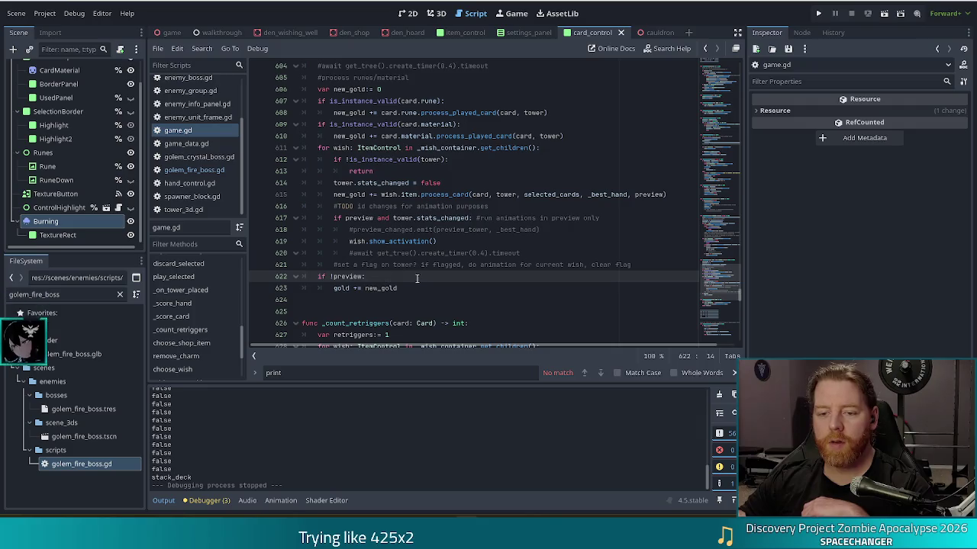
left_click(421, 286)
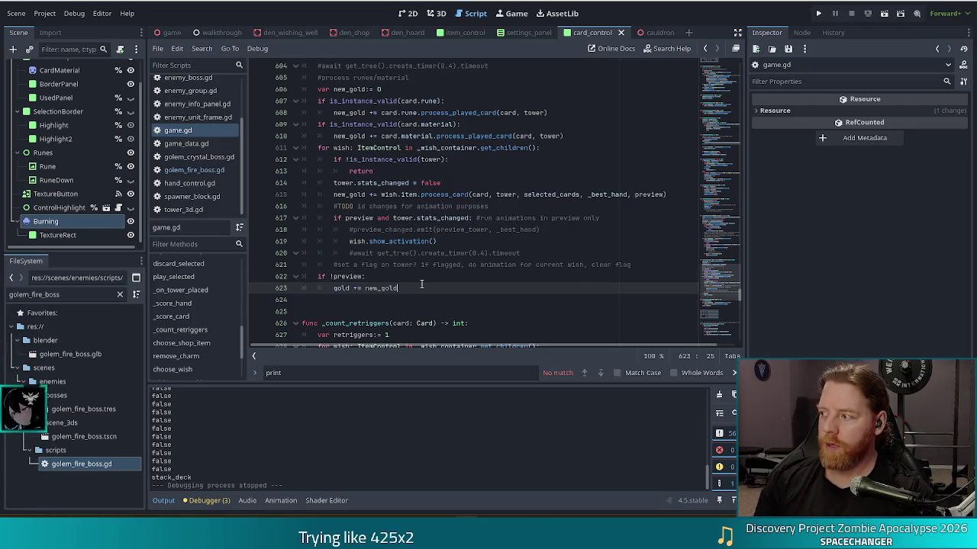
key("Return")
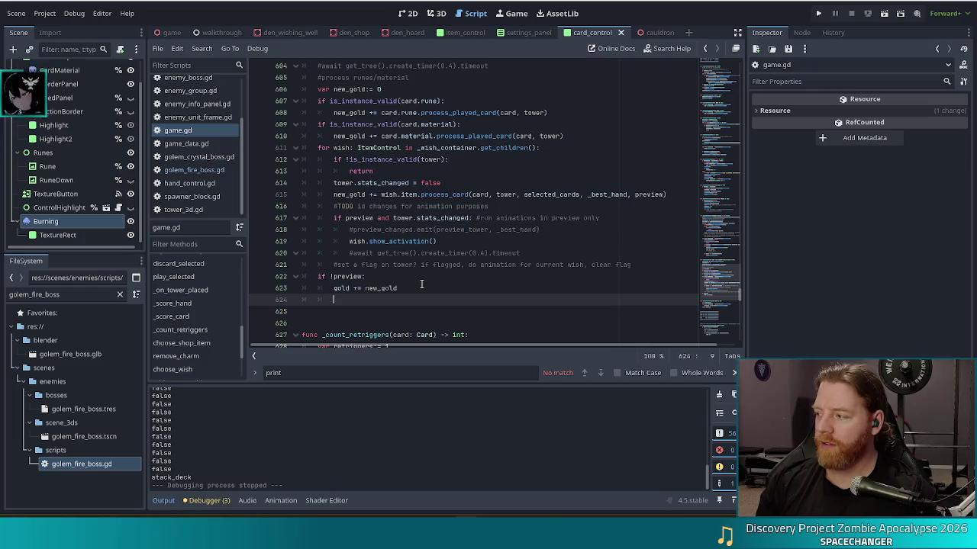
type("#TODO")
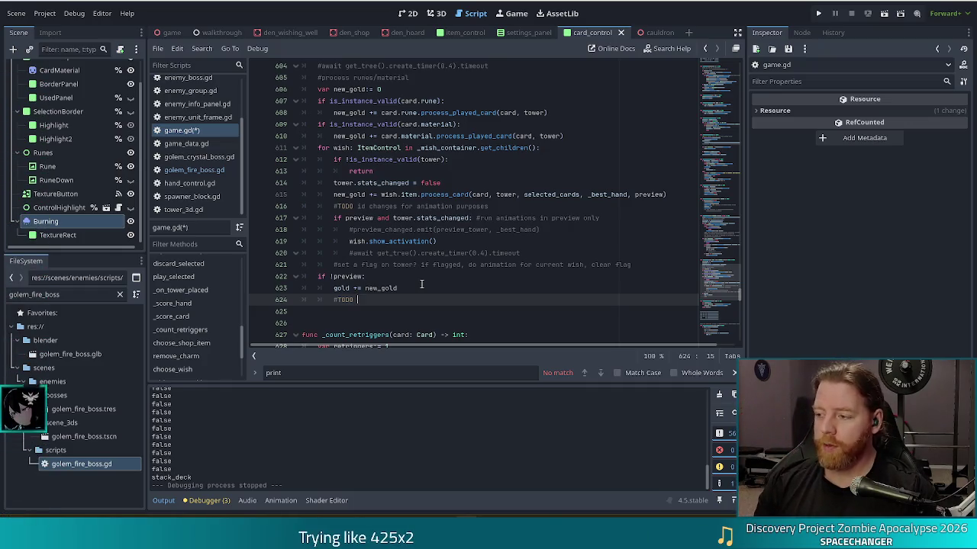
type("process card status e")
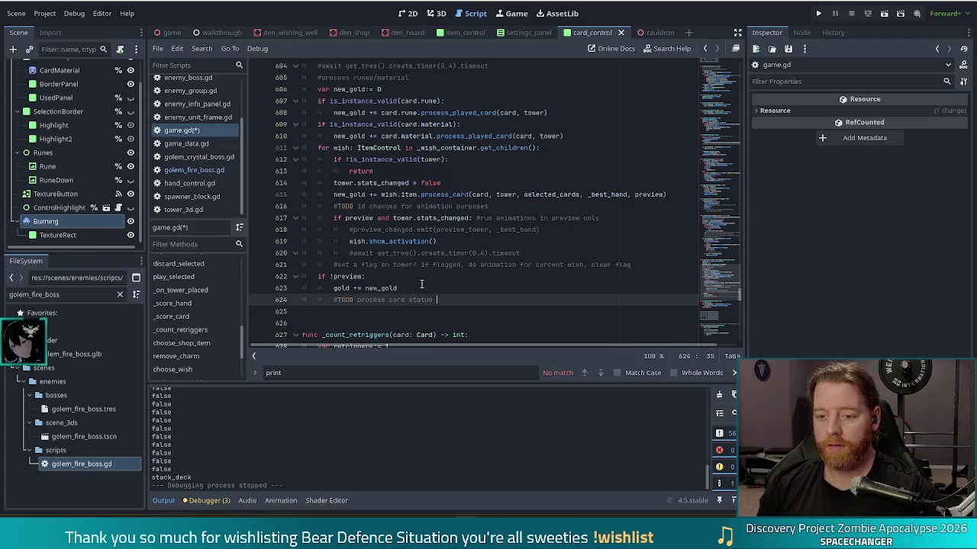
type("ffects")
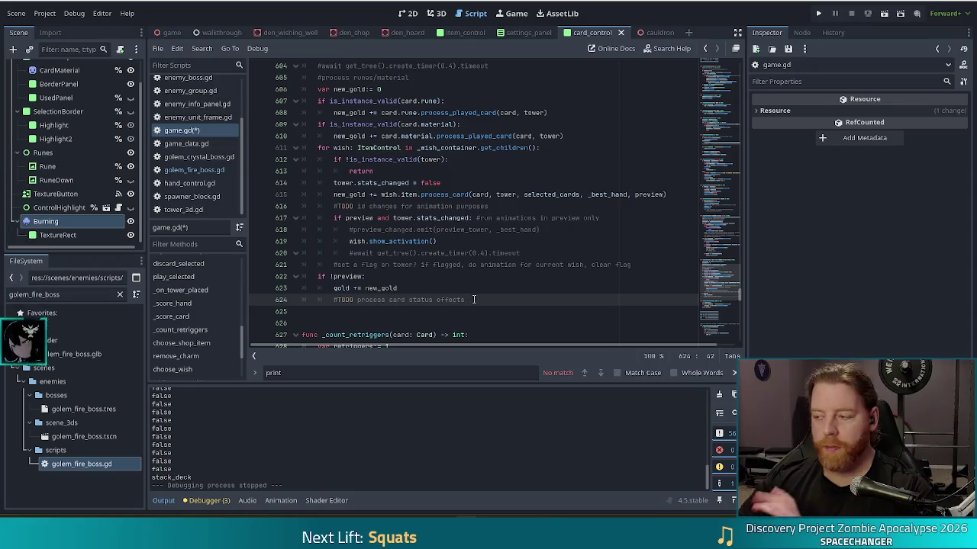
type(" (burning")
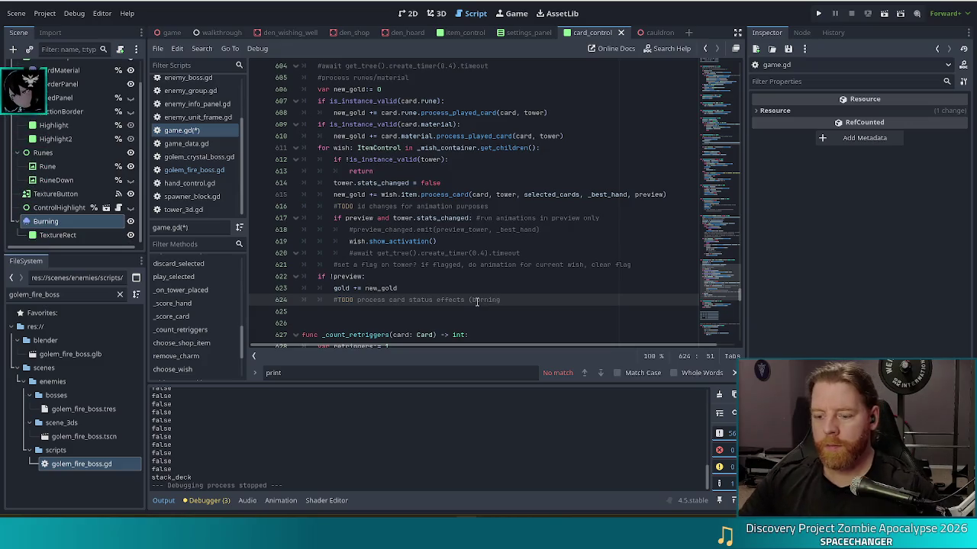
type(")")
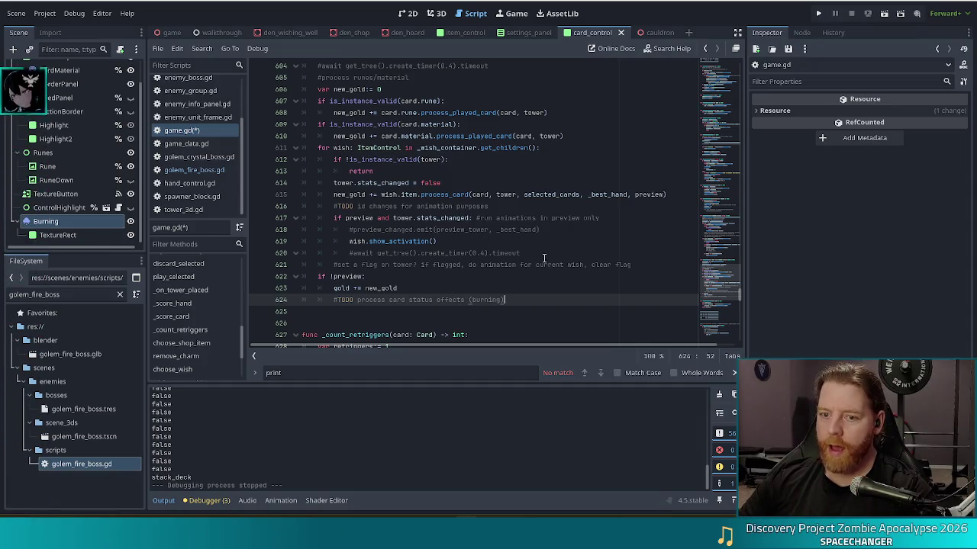
scroll(557, 249, "up", 2)
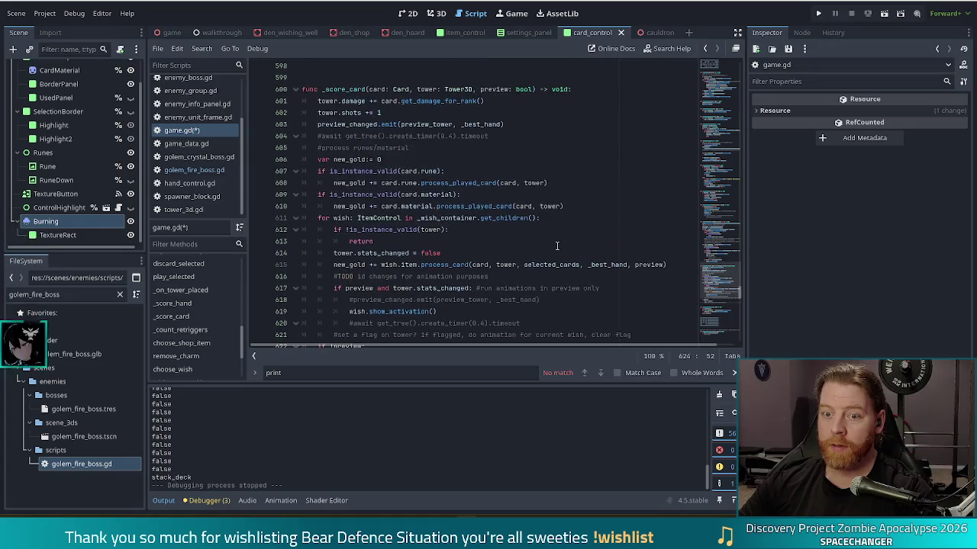
Review the tower damage and shots lines and the wish container loop at the top of _score_card
mouse_move(371, 102)
left_mouse_down()
mouse_move(405, 103)
mouse_move(367, 124)
mouse_move(371, 102)
mouse_move(371, 124)
left_mouse_up()
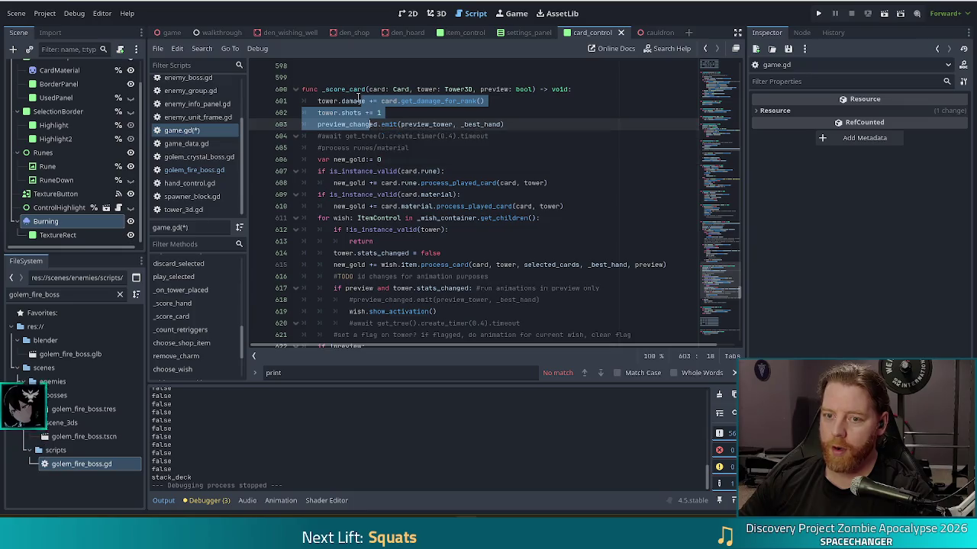
left_click(367, 100)
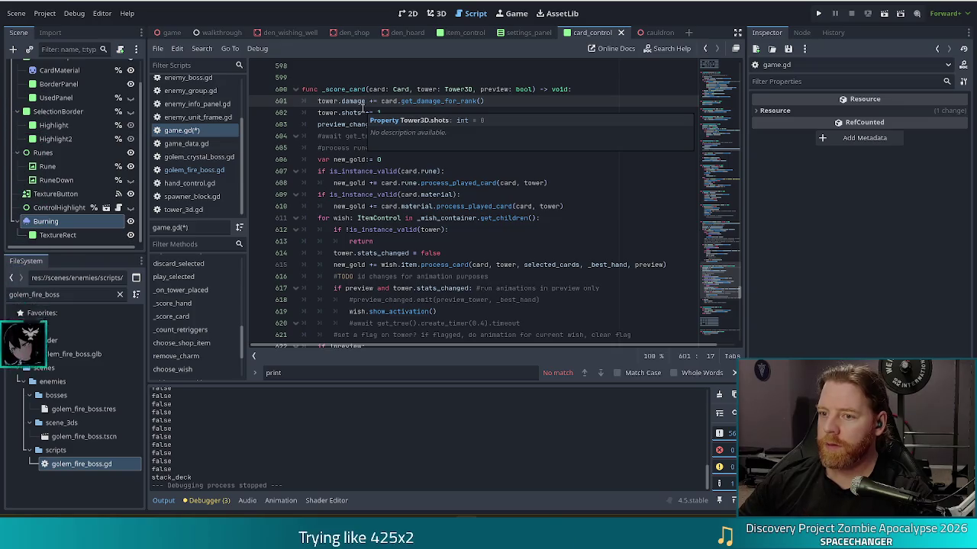
left_click(487, 218)
scroll(488, 241, "down", 3)
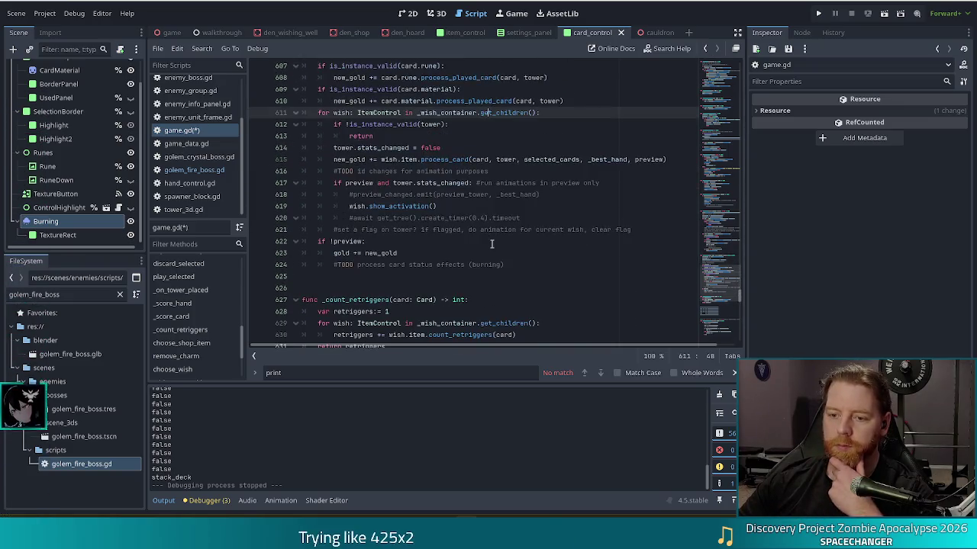
Insert a new indented line below the burning TODO comment
left_click(516, 268)
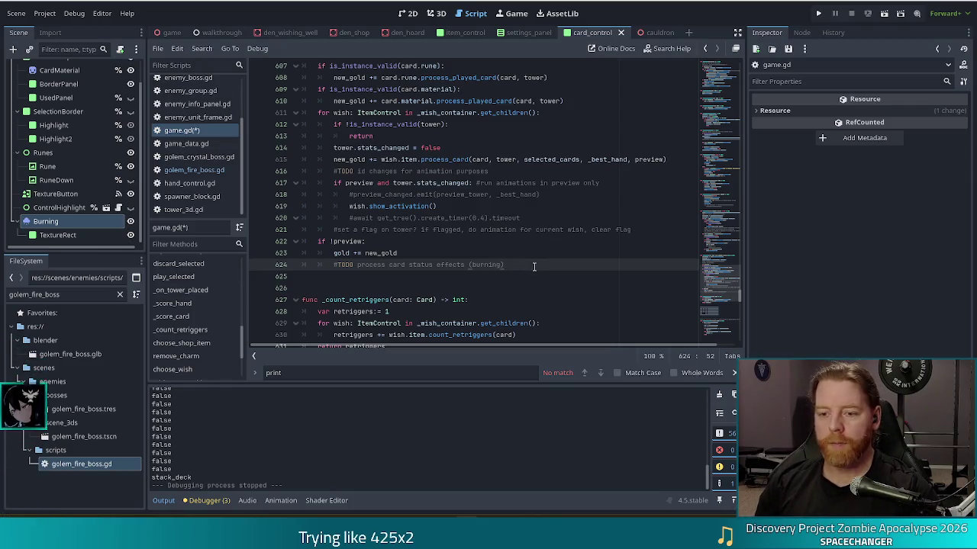
key("Return")
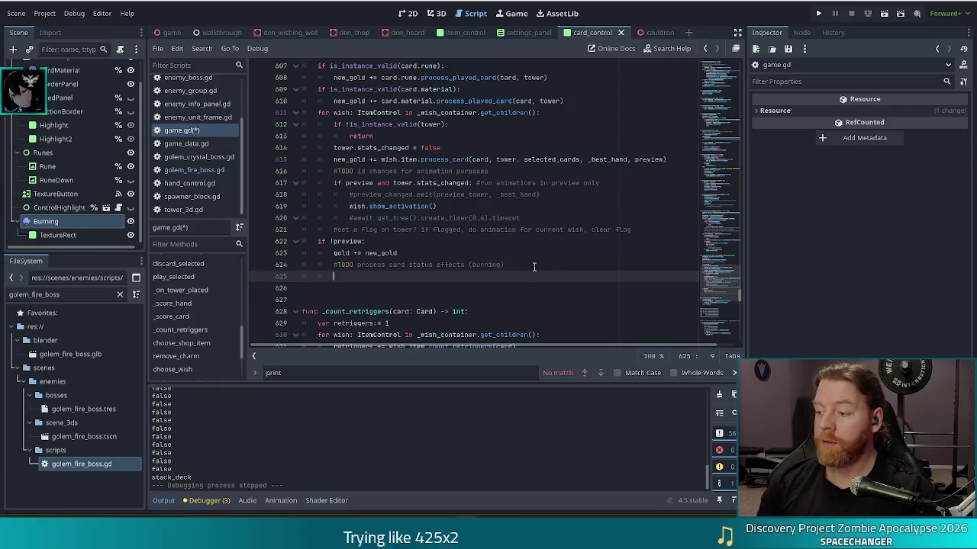
scroll(424, 276, "up", 3)
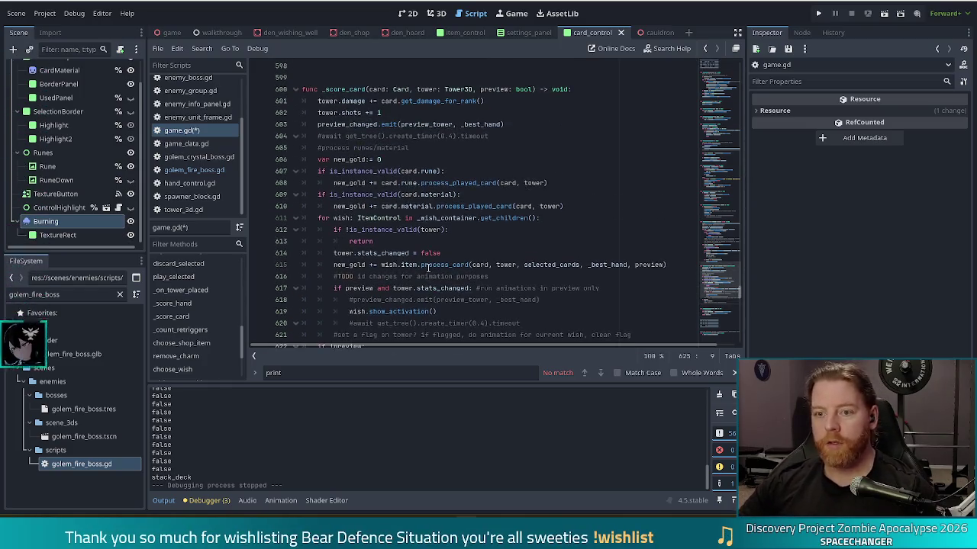
scroll(446, 201, "down", 4)
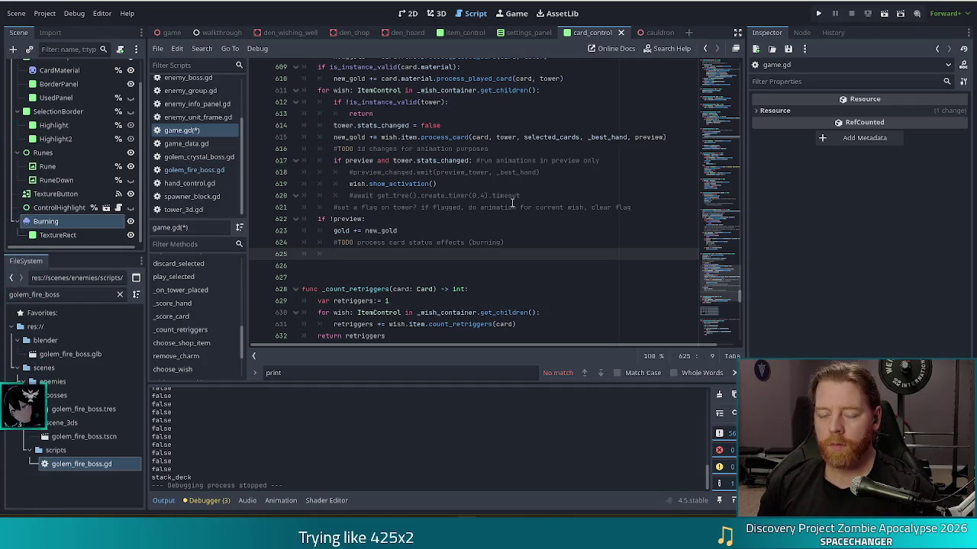
Add 'if card.burning: lives -= 1' under the TODO and launch the game in debug
type("if card.")
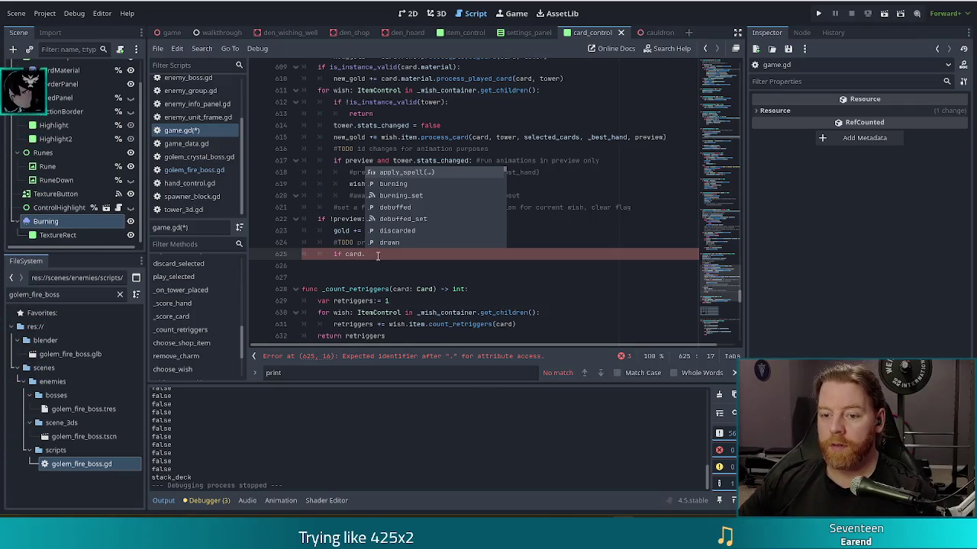
key("Escape")
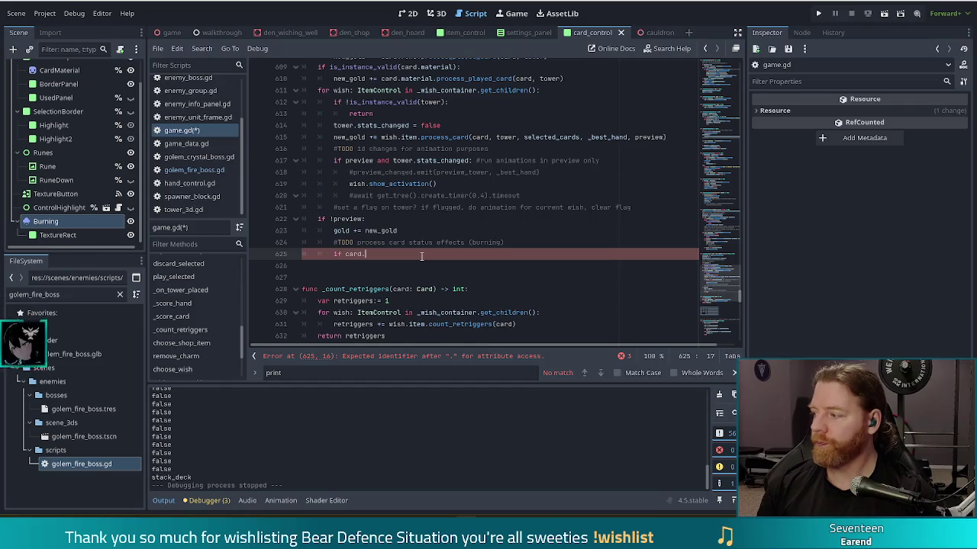
type("burning")
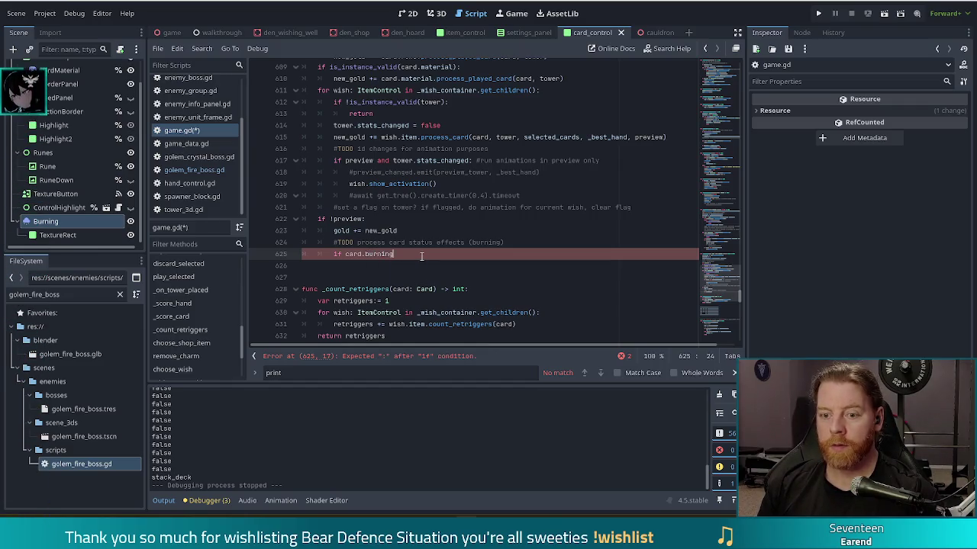
type(":")
key("Return")
type("lives -= 1")
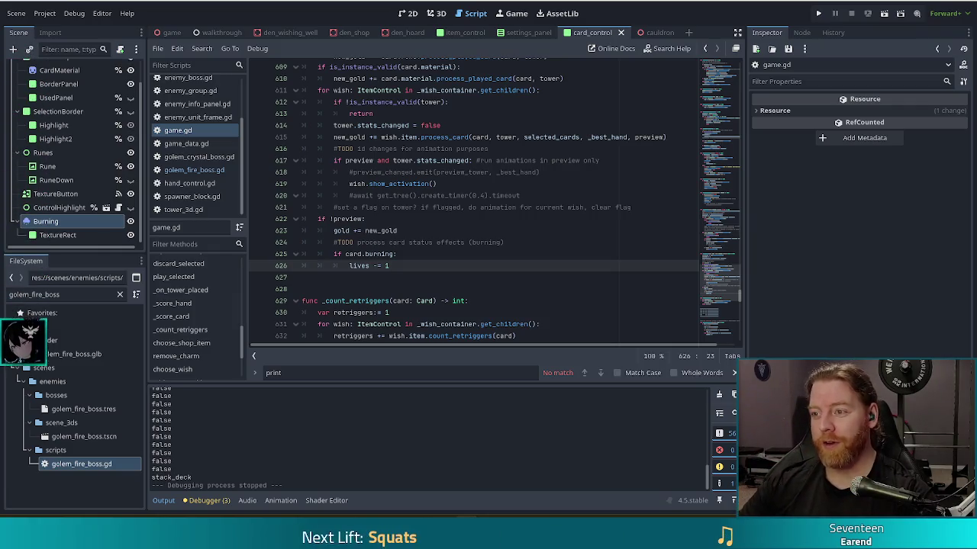
left_click(819, 13)
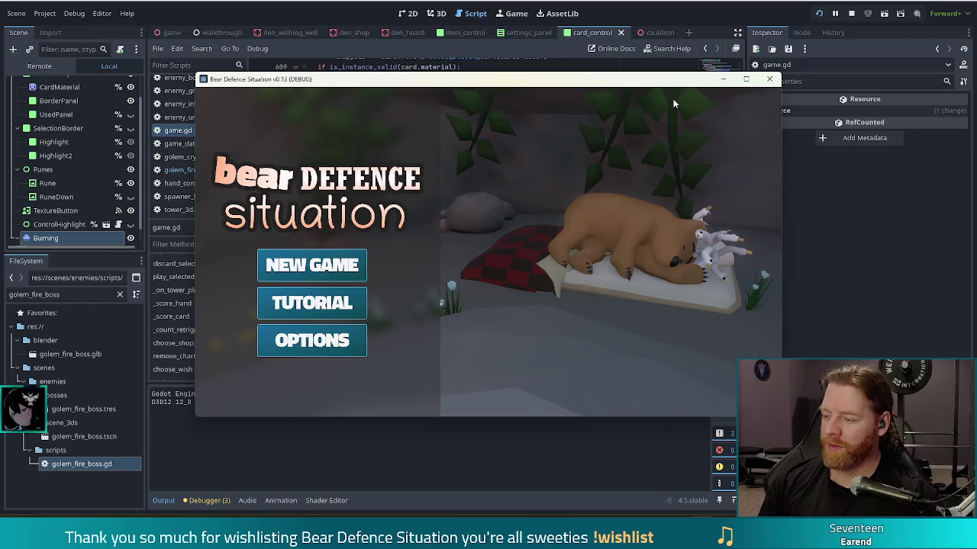
Start a new game, run 'set_enemy golem_fire' in the console, then stop and relaunch after the crash
left_click(330, 276)
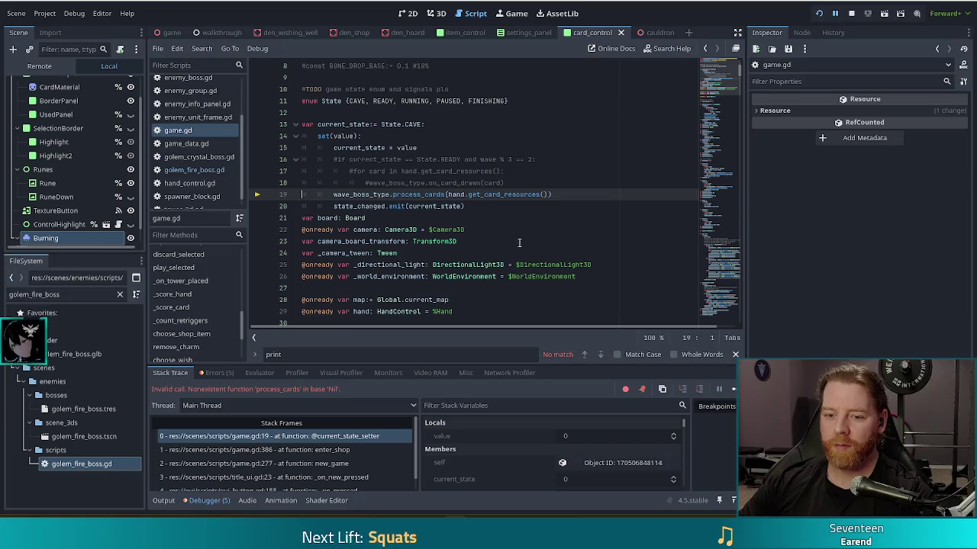
left_click(733, 390)
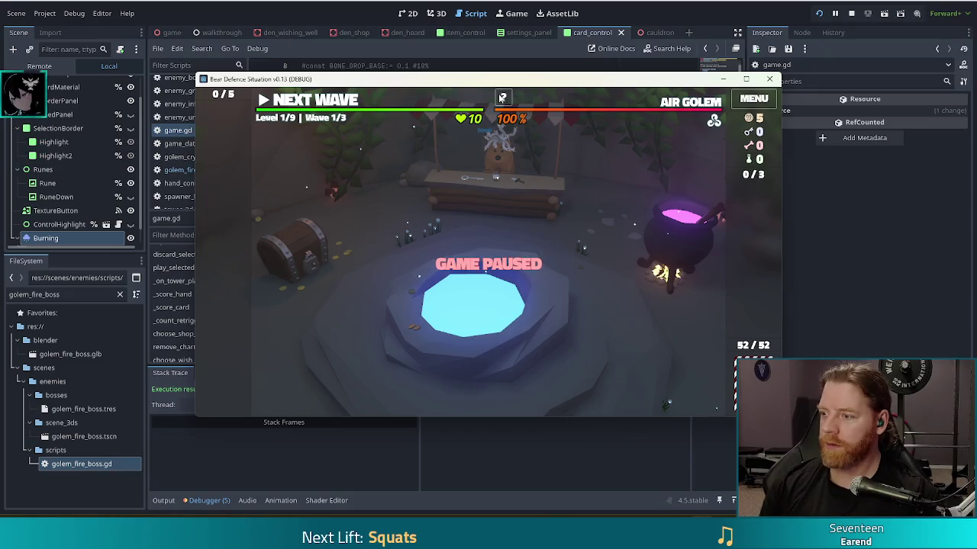
key("grave")
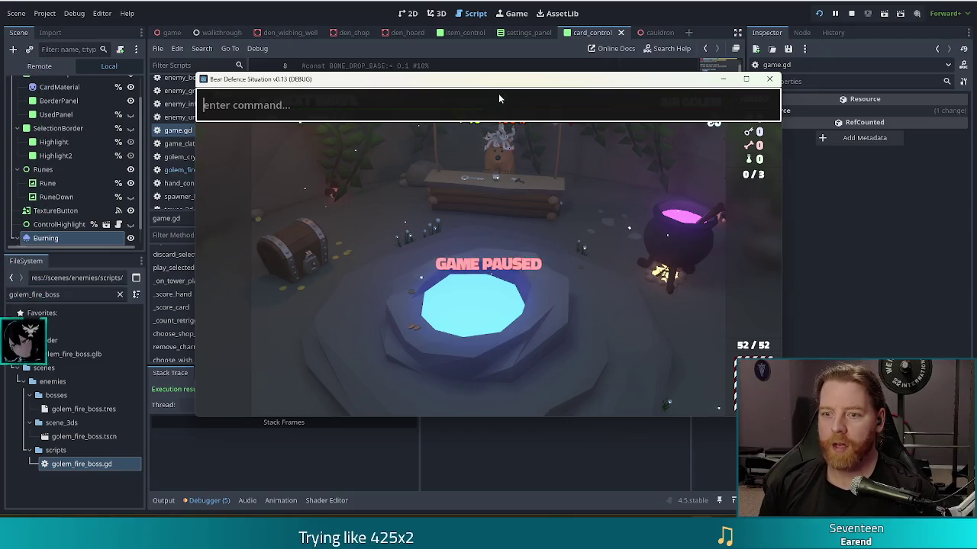
type("set")
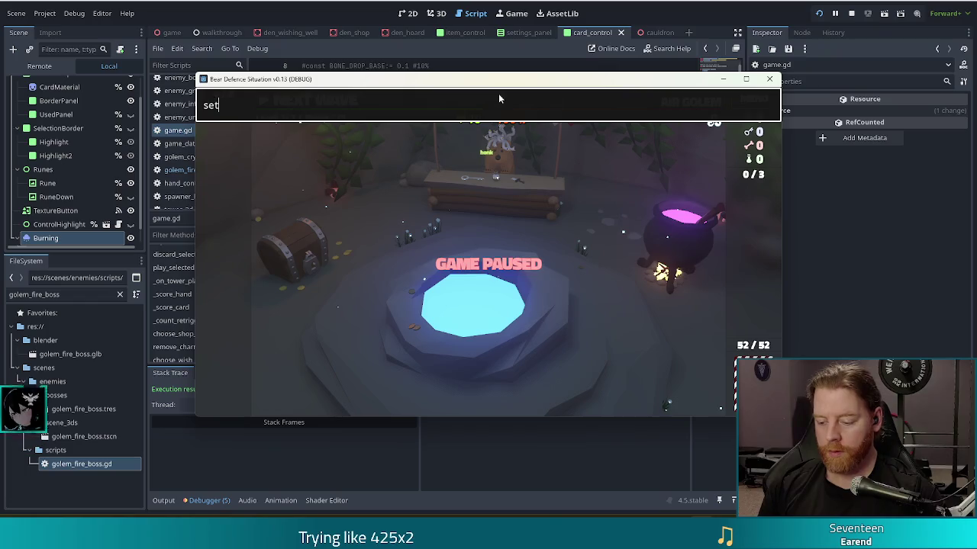
type("_enemy golem_fire")
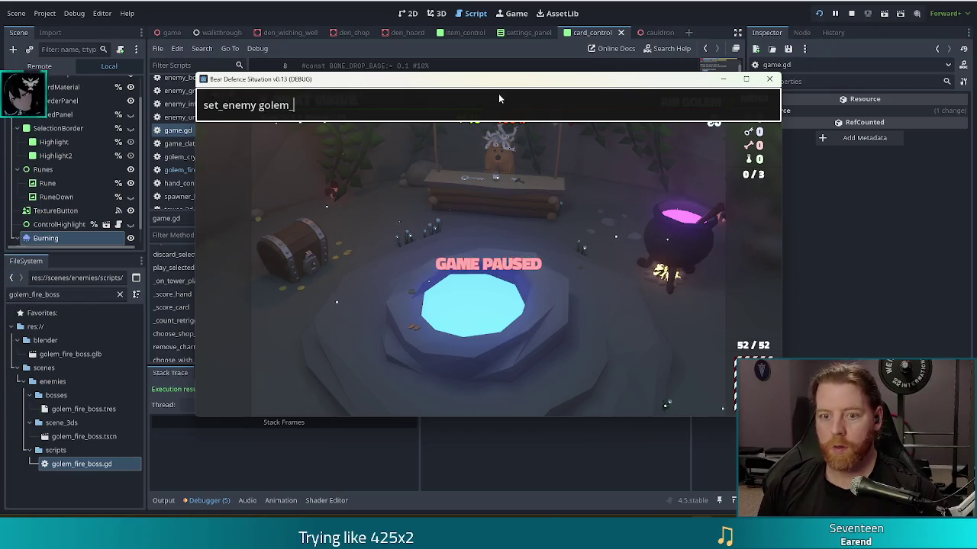
key("Return")
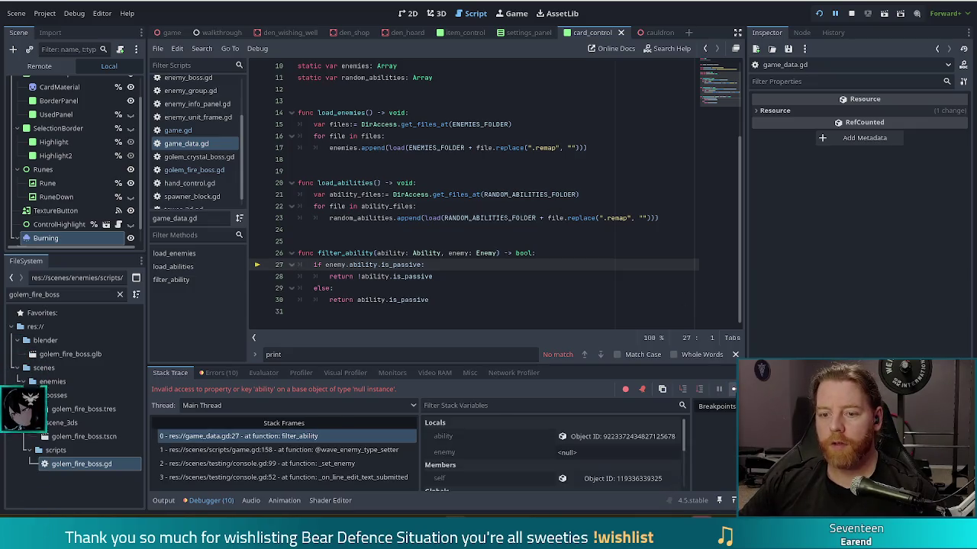
left_click(851, 13)
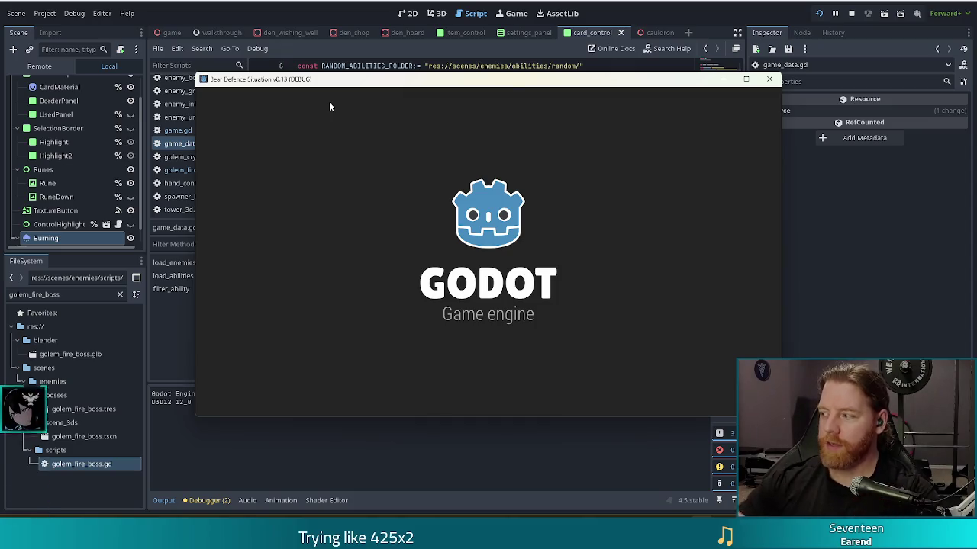
left_click(347, 252)
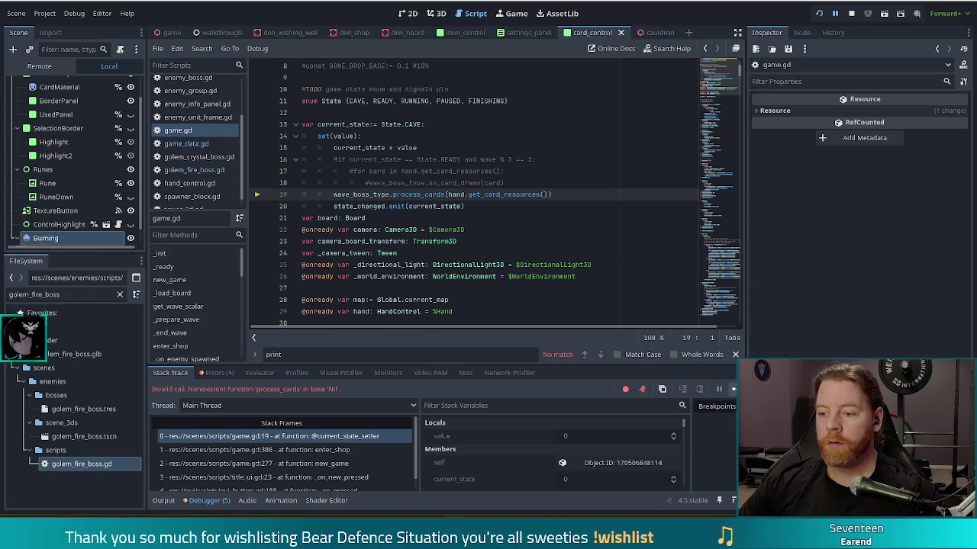
Resume past the debugger error and run 'set_enemy golem_fire_normal' in the in-game console
key("F12")
key("grave")
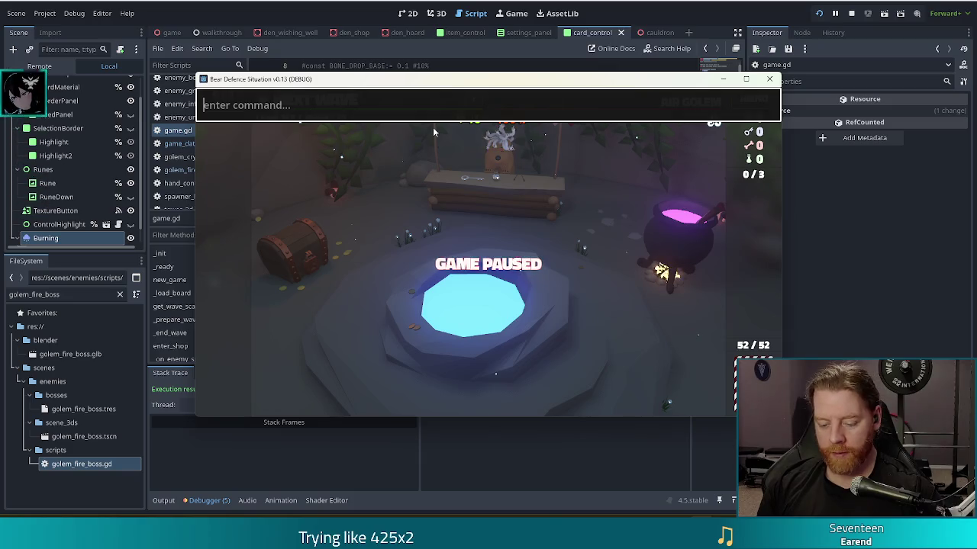
type("set_enemy golem_fire_no")
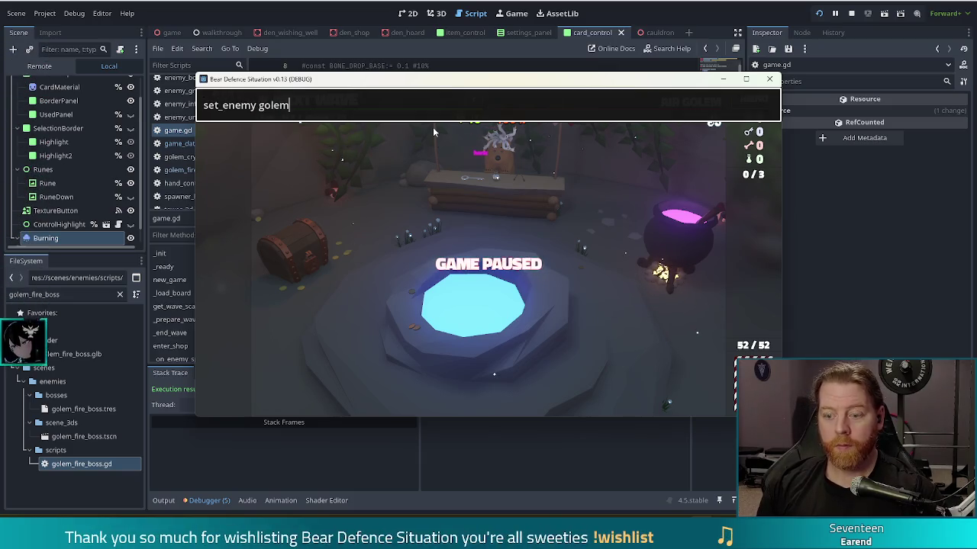
type("rmal")
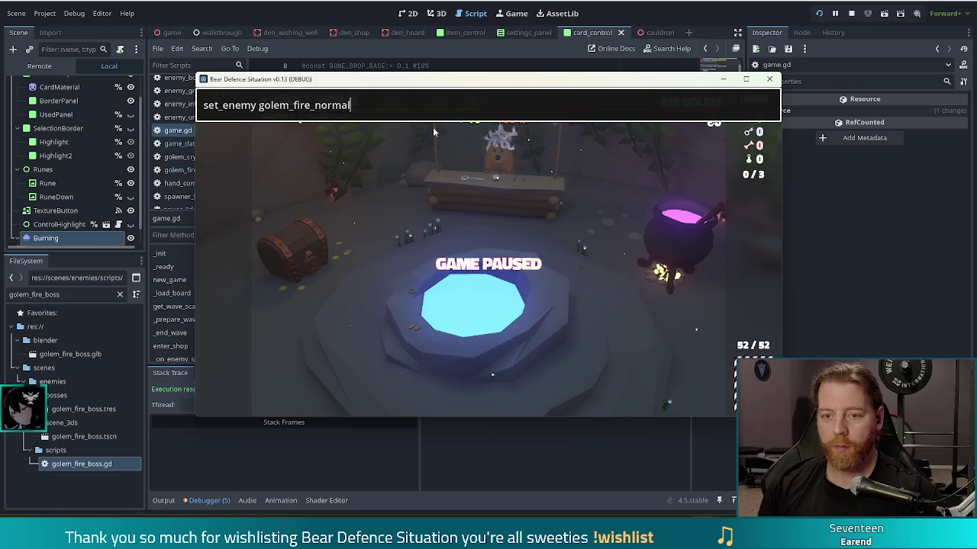
key("Return")
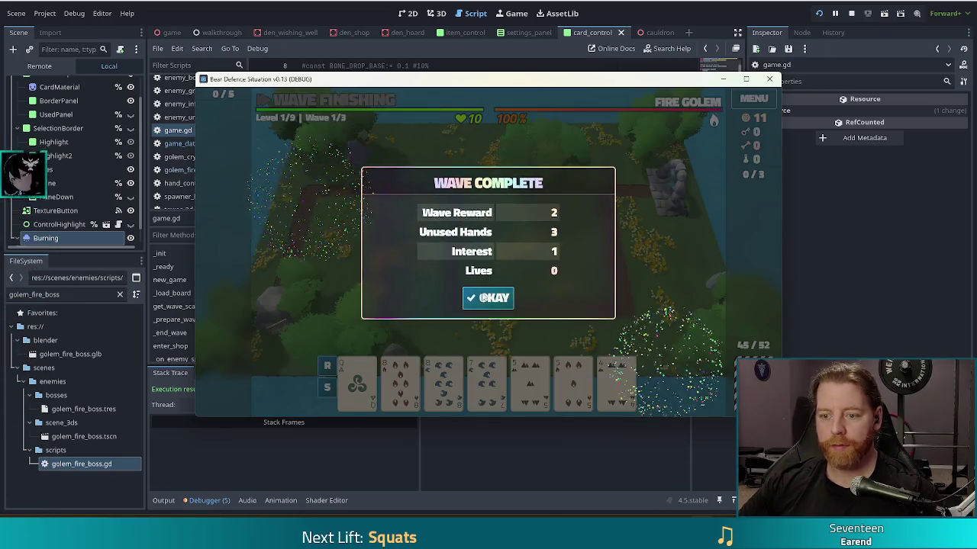
Clear the wave dialogs, build a Ballista inside the path loop from a Two Pair hand, and open Settings
left_click(483, 298)
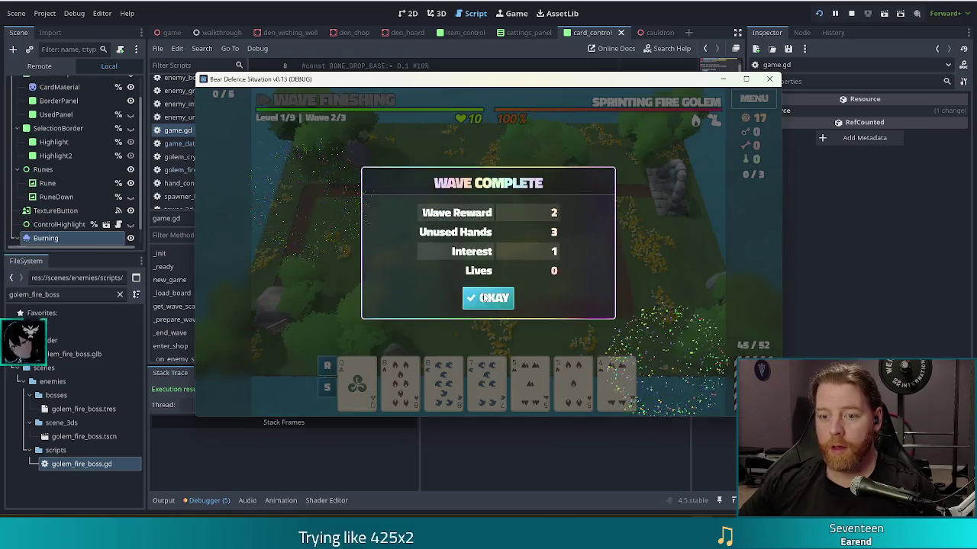
left_click(488, 297)
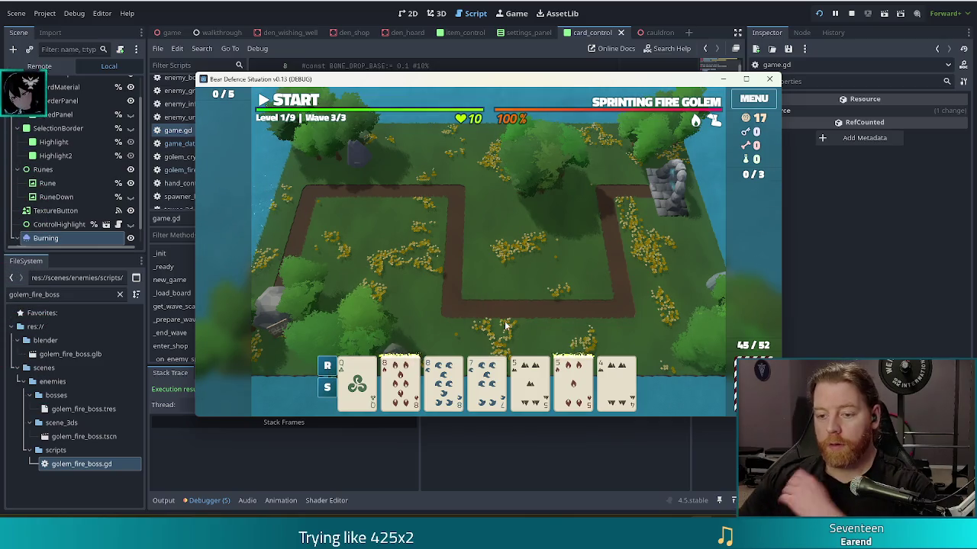
left_click(388, 405)
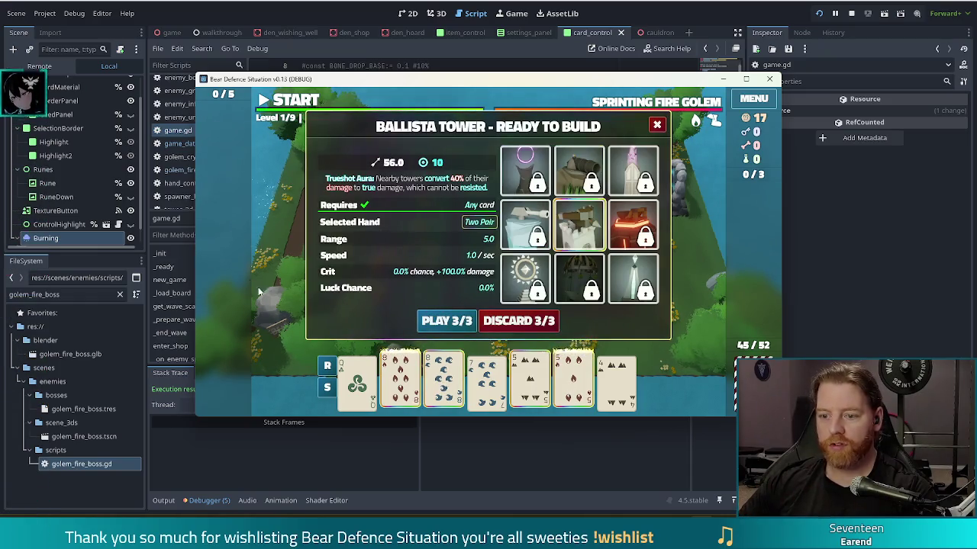
left_click(445, 326)
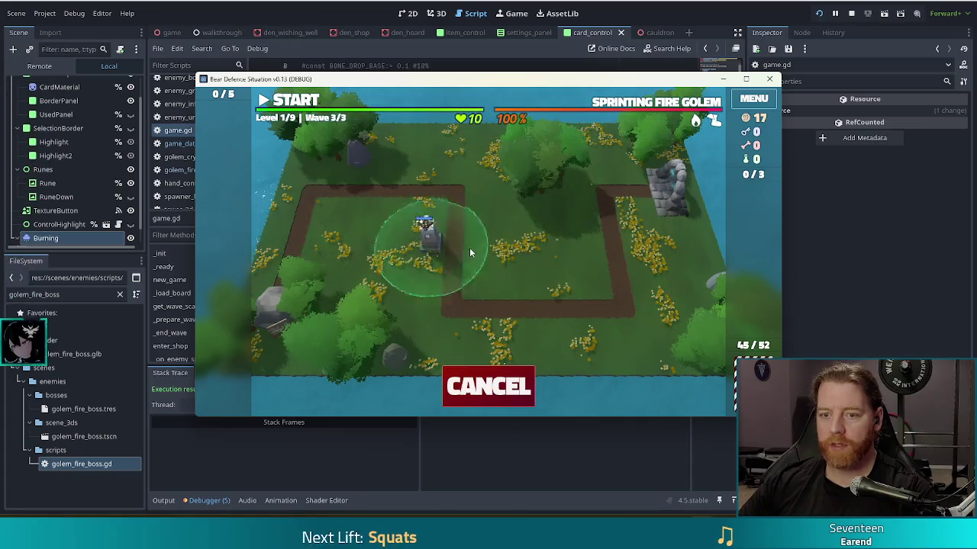
left_click(570, 267)
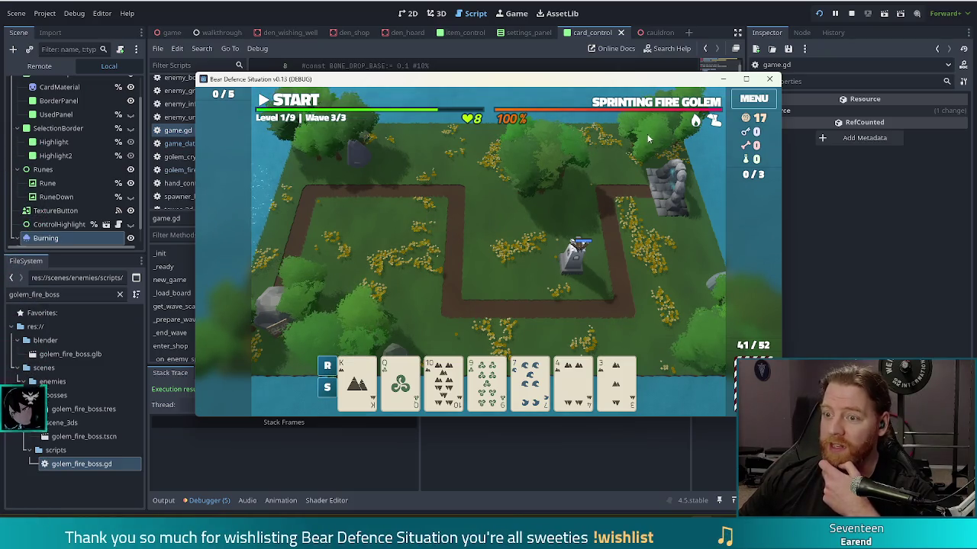
mouse_move(653, 107)
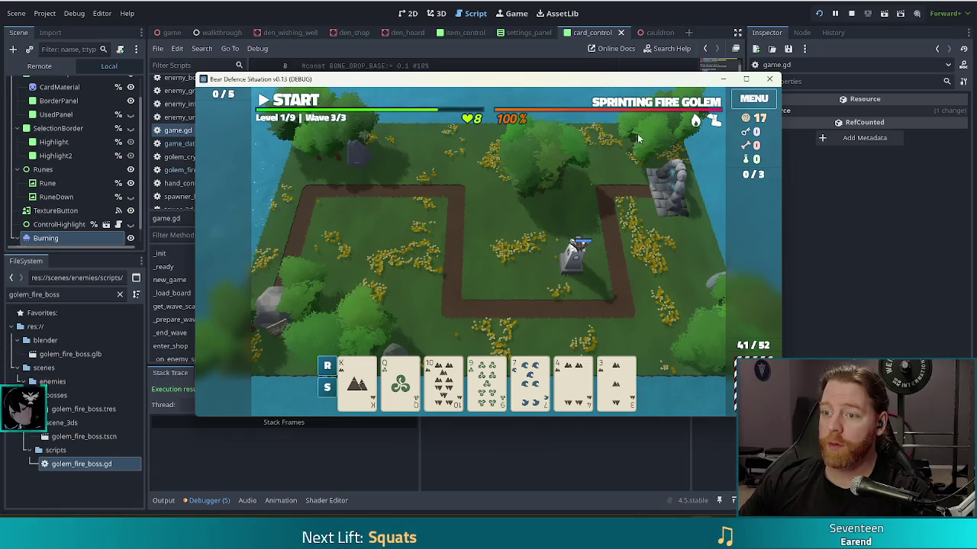
left_click(753, 98)
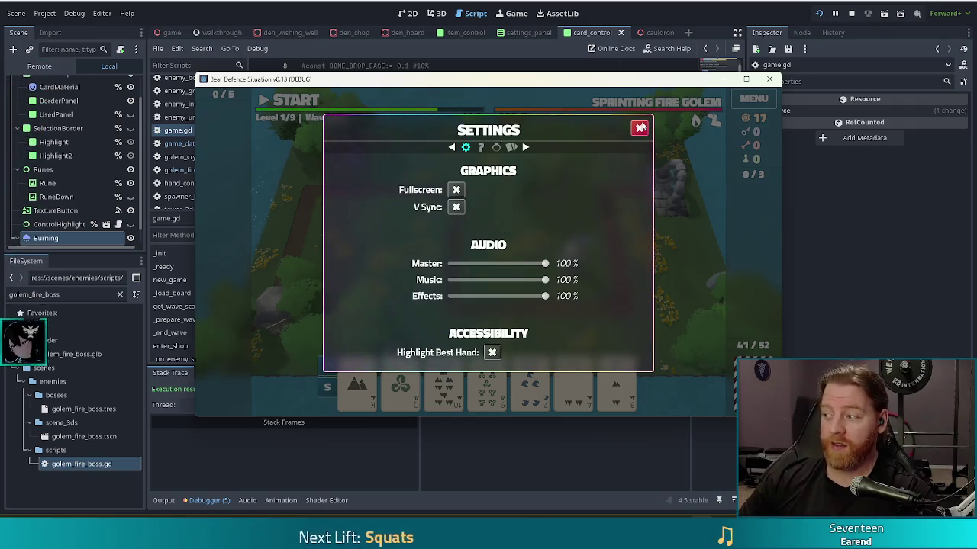
Close the Settings dialog and view the Sprinting Fire Golem's wave info
left_click(641, 128)
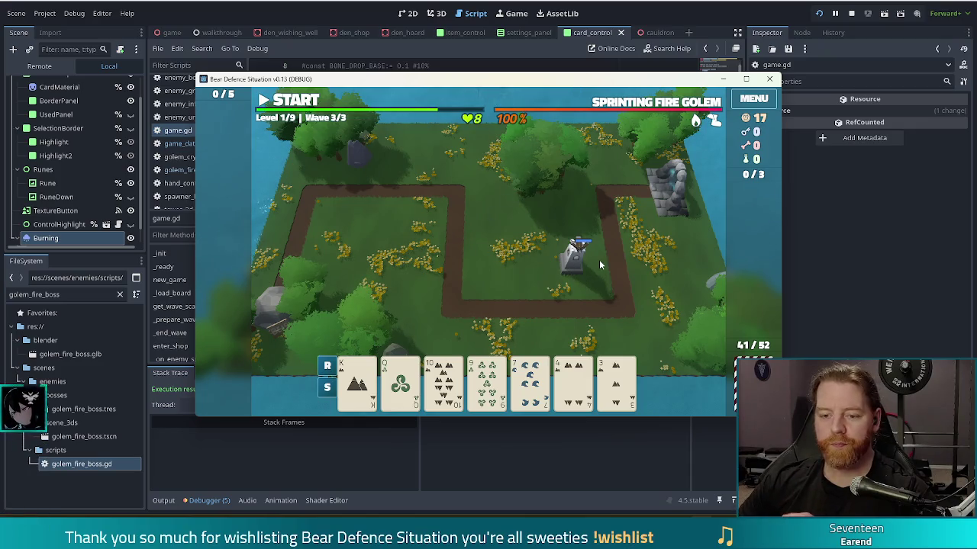
mouse_move(627, 101)
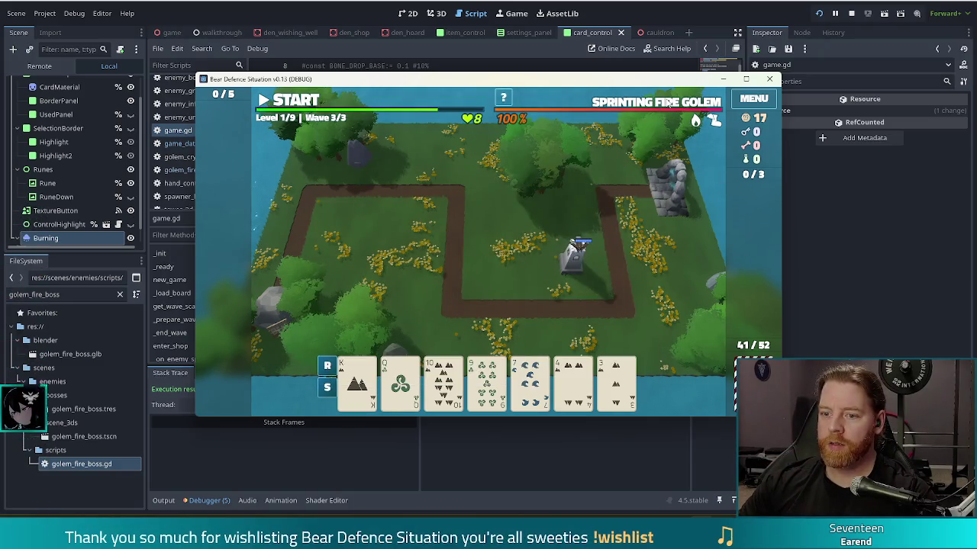
Inspect the Level 1 - Fire Golem wave info panel on the boss bar, then stop the run
mouse_move(668, 101)
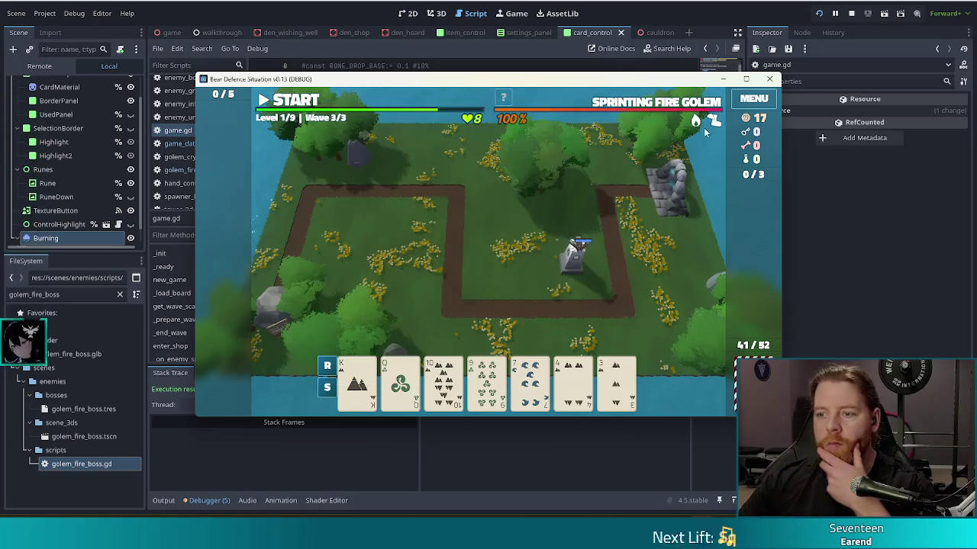
mouse_move(694, 121)
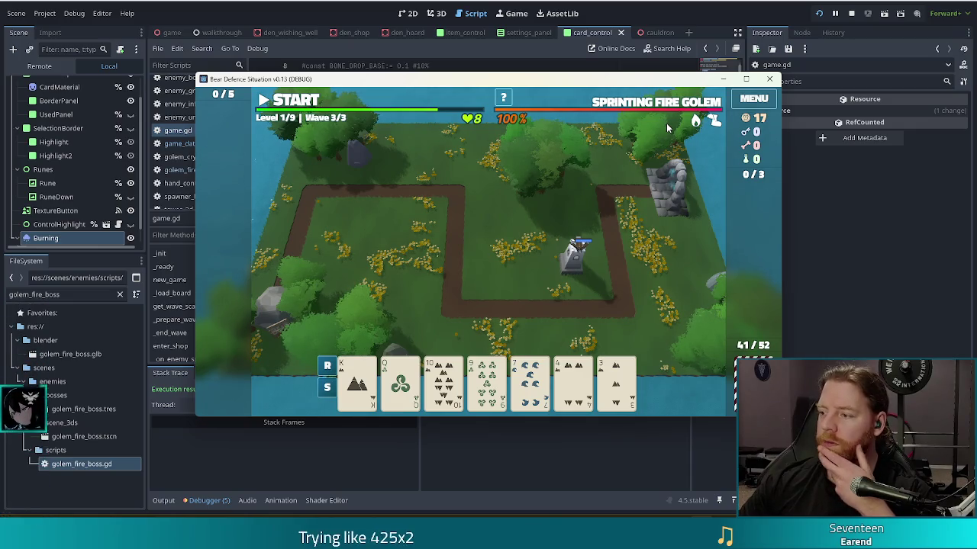
mouse_move(695, 122)
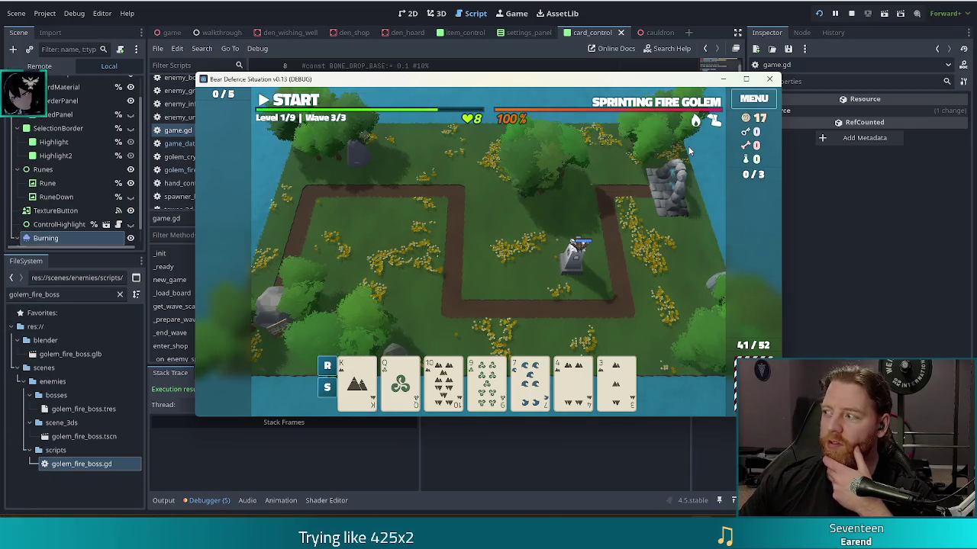
mouse_move(651, 107)
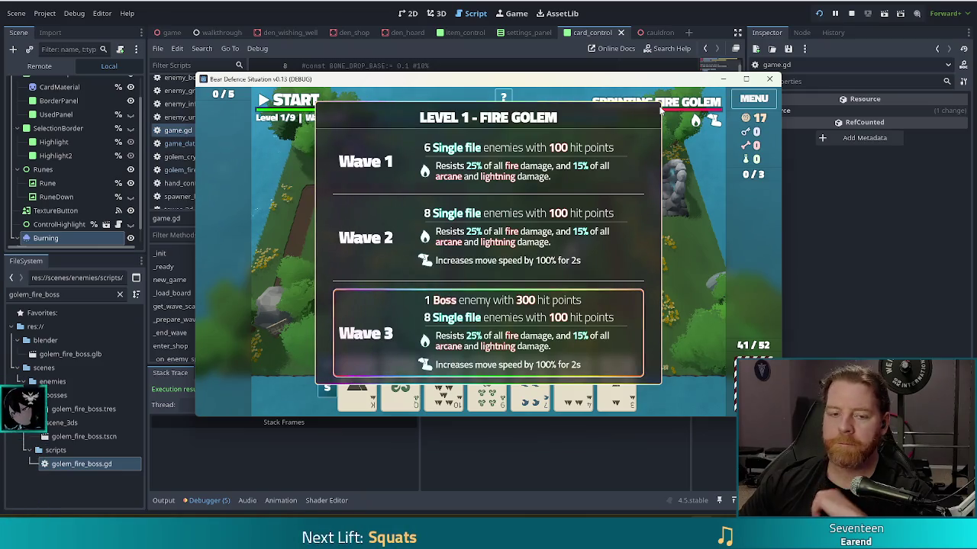
left_click(850, 13)
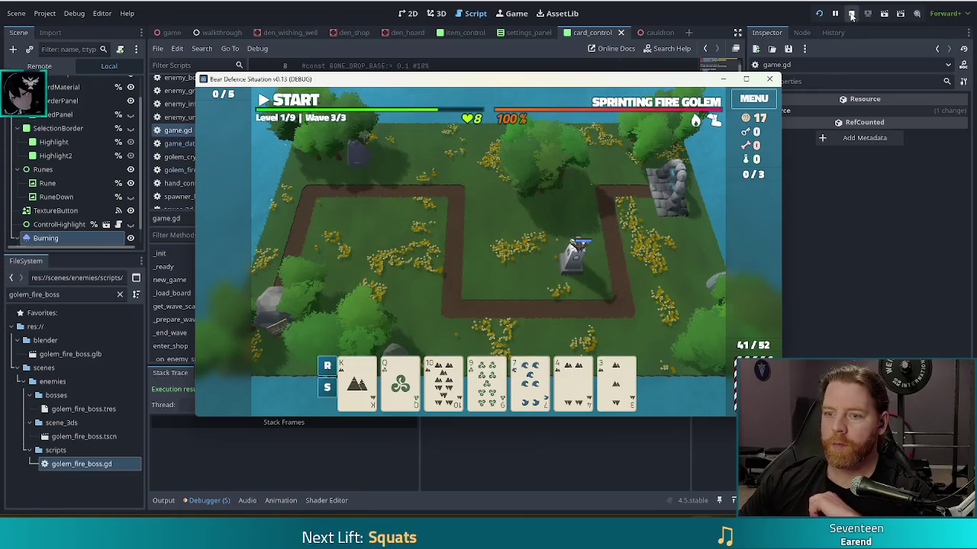
Rename the golem_fire_boss.tres resource to 'CLAYMORE GOLEM' and save it
left_click(83, 410)
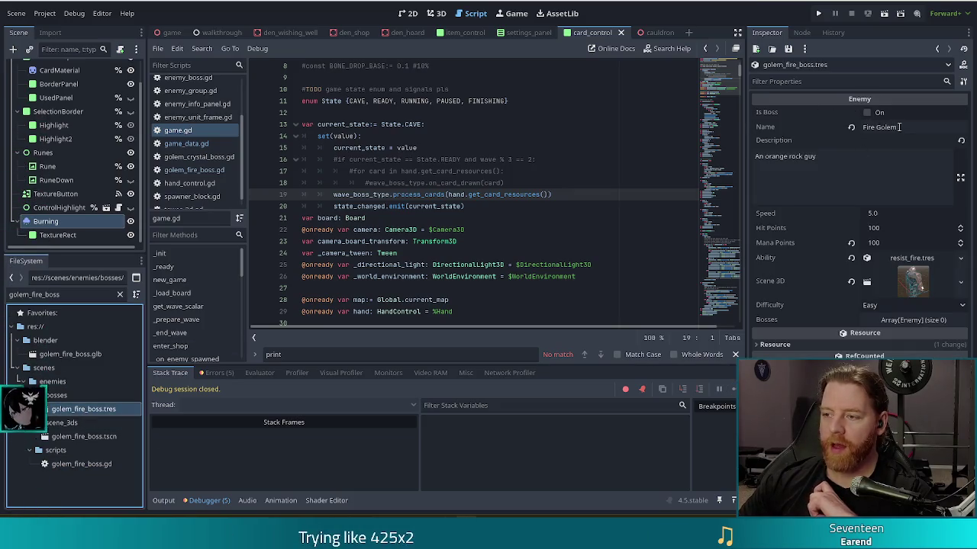
left_click(896, 126)
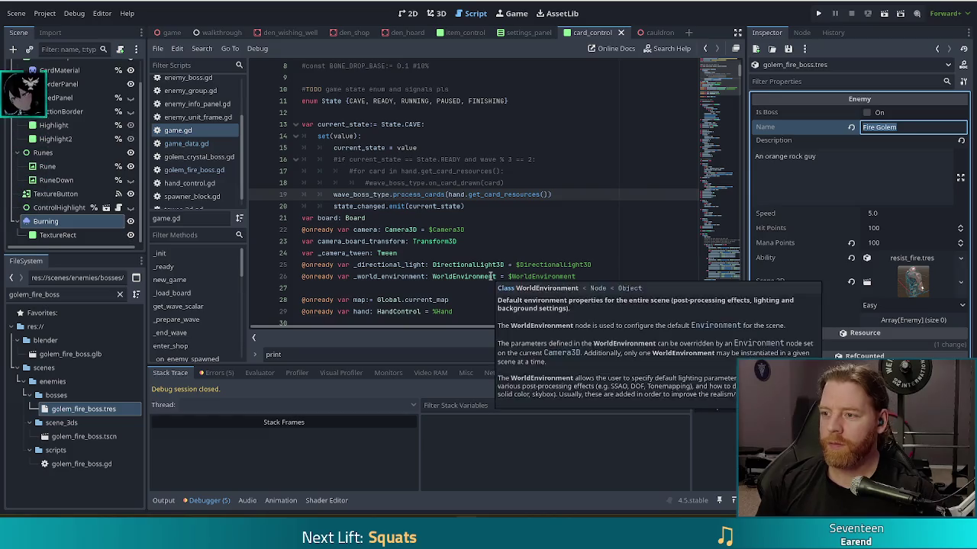
type("CLAYMORE GOLEM")
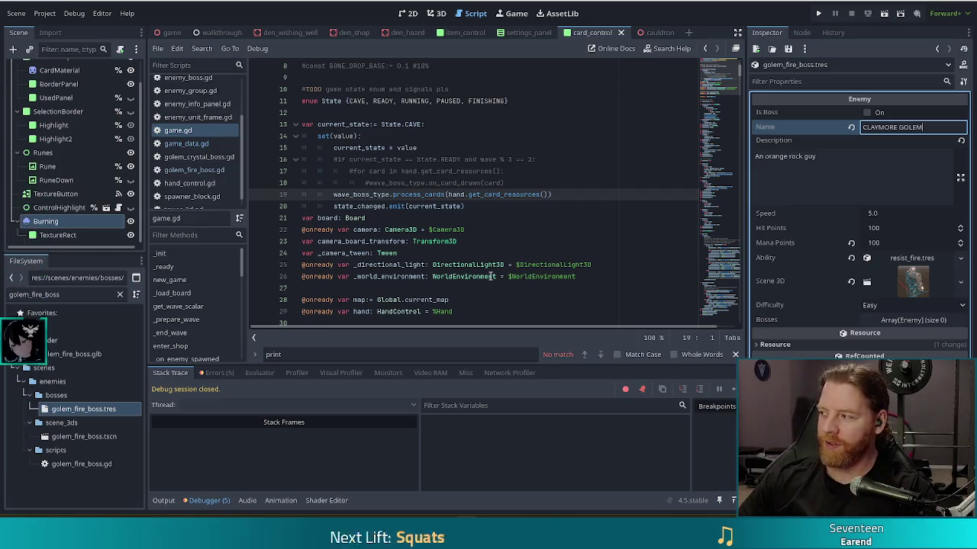
left_click(661, 206)
key("ctrl+s")
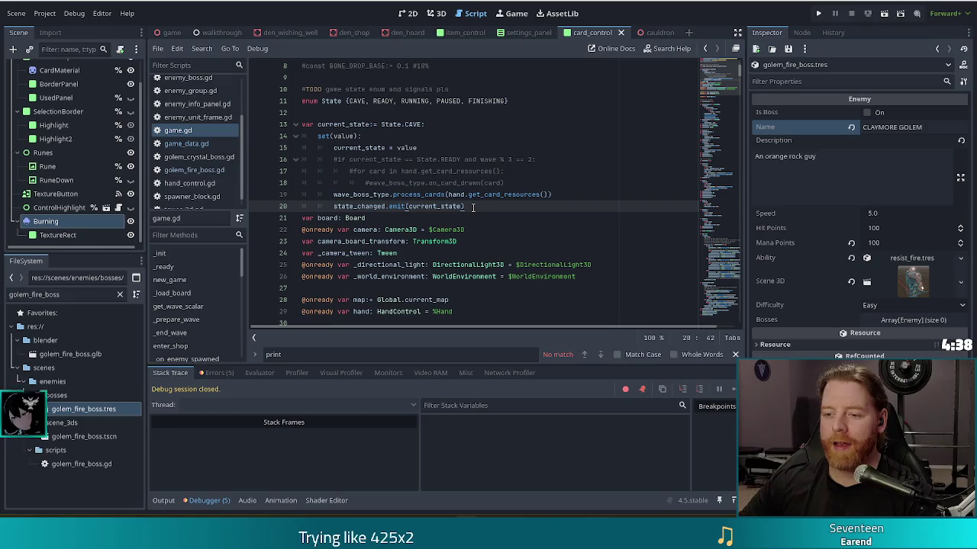
Close the 'print' search bar in game.gd
key("Escape")
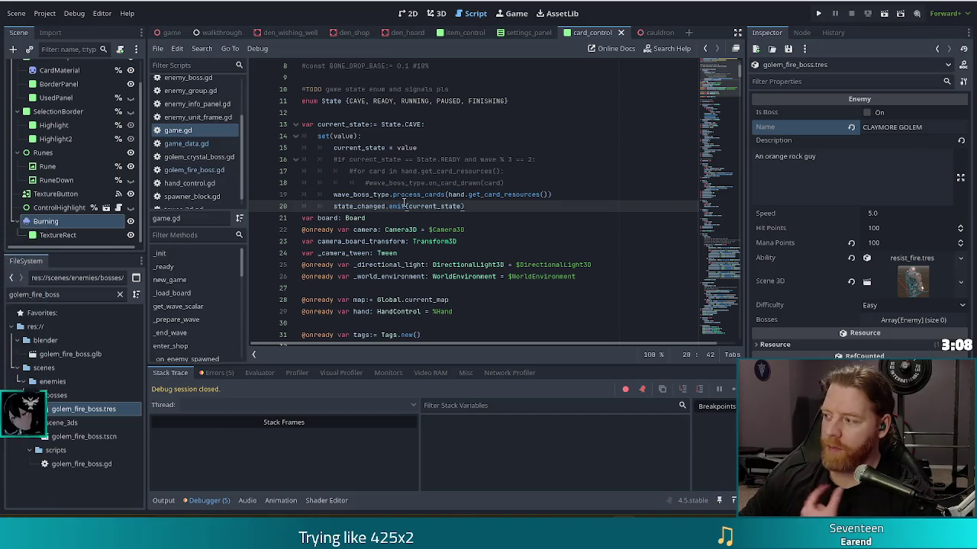
Close the find bar and switch to enemy_info_panel.gd from the script list
mouse_move(401, 200)
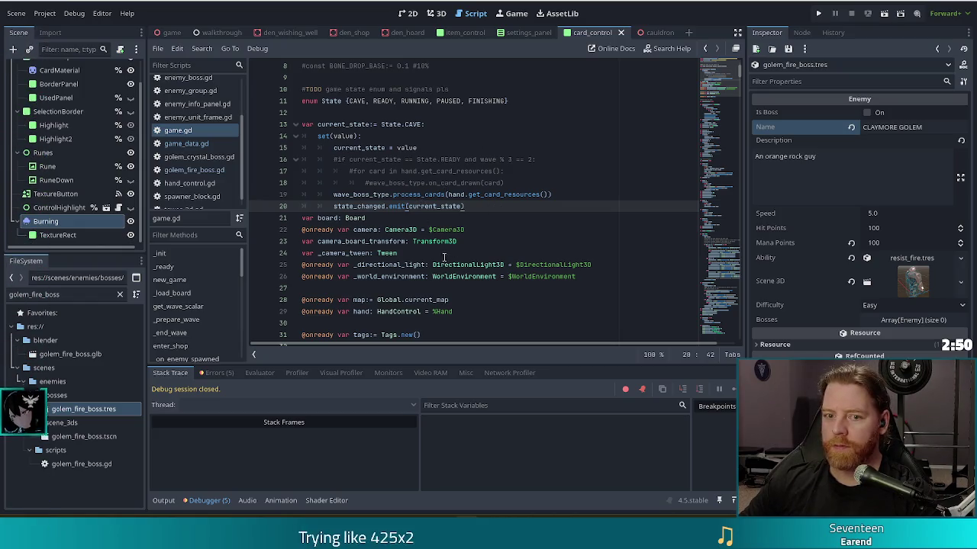
left_click(197, 103)
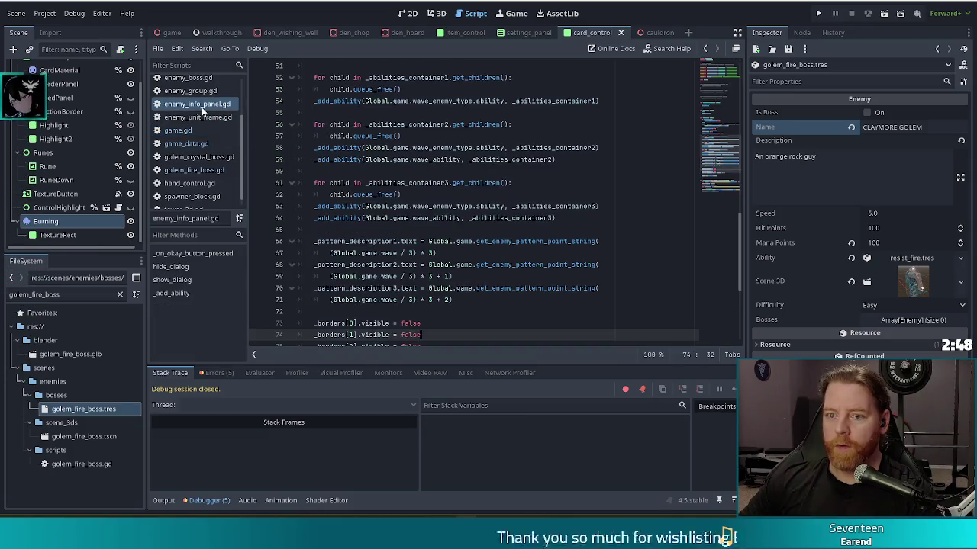
Review the abilities-container loops in show_dialog, then switch to enemy_unit_frame.gd
scroll(548, 229, "up", 5)
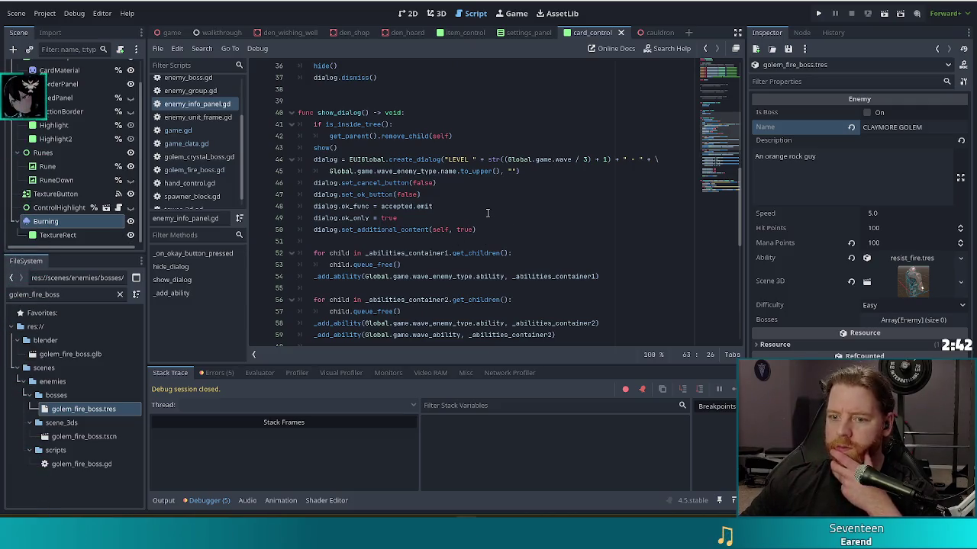
scroll(412, 223, "down", 1)
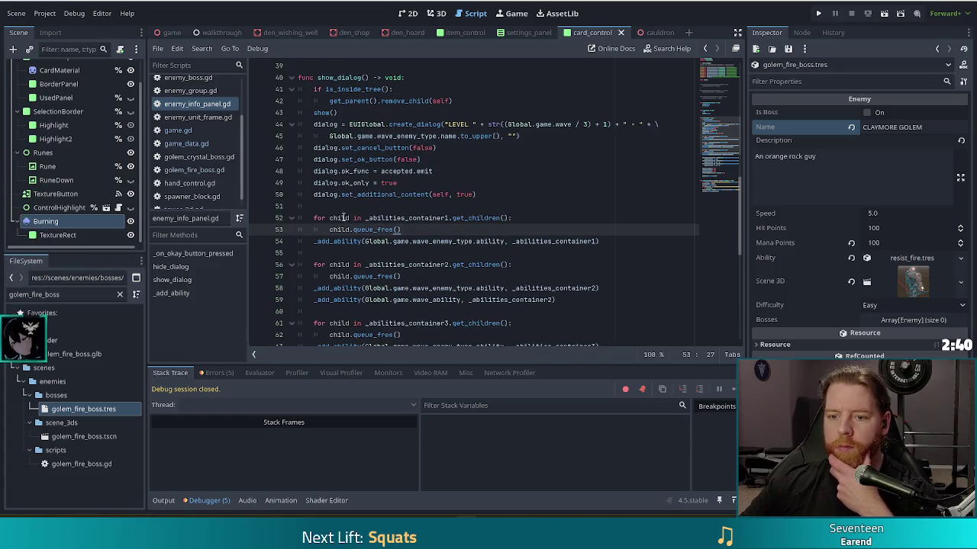
left_click_drag(369, 217, 476, 232)
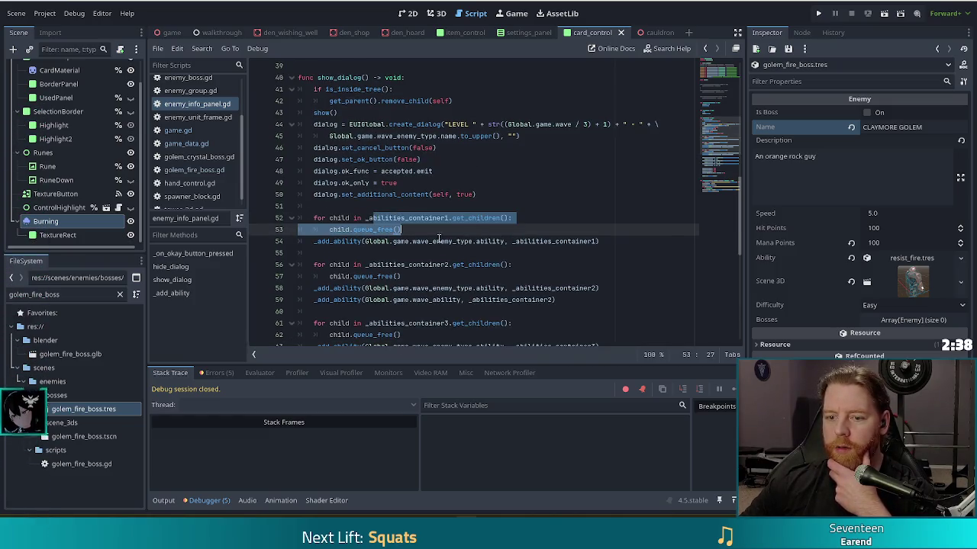
left_click(388, 229)
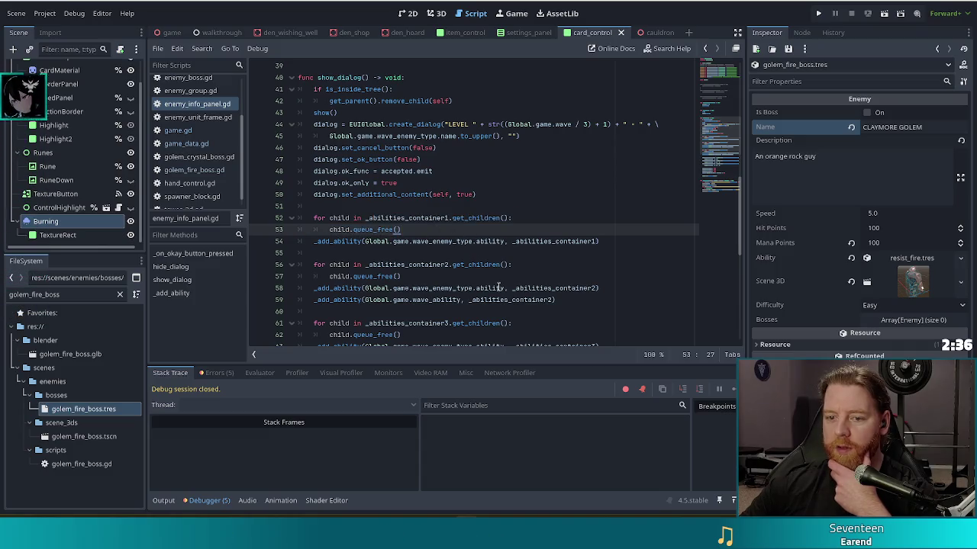
left_click(398, 265)
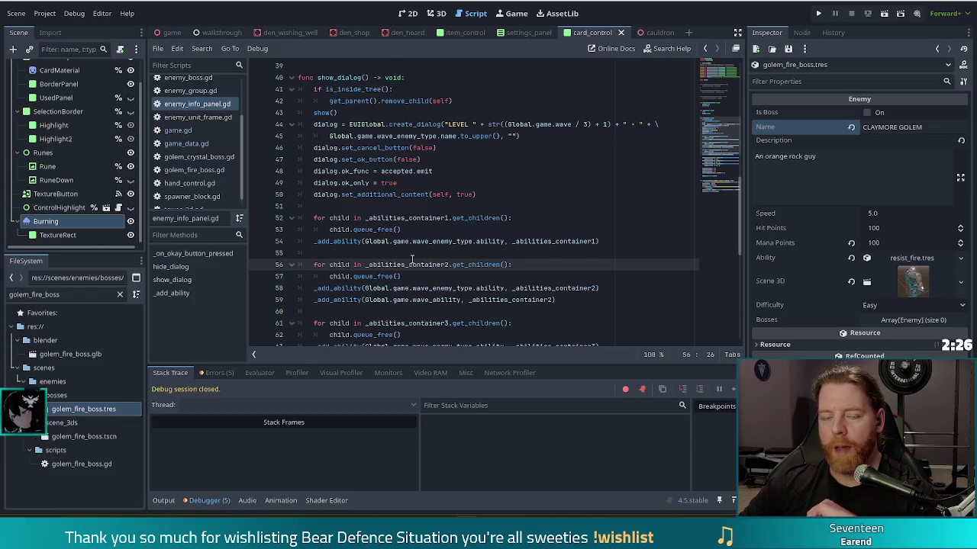
left_click(195, 115)
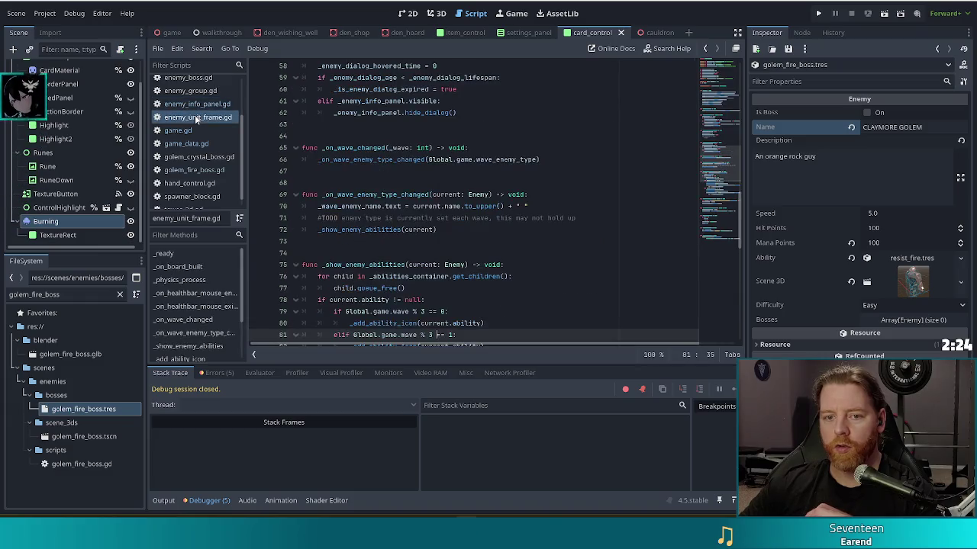
Follow the _show_enemy_abilities call on line 72 to its definition
left_click(389, 193)
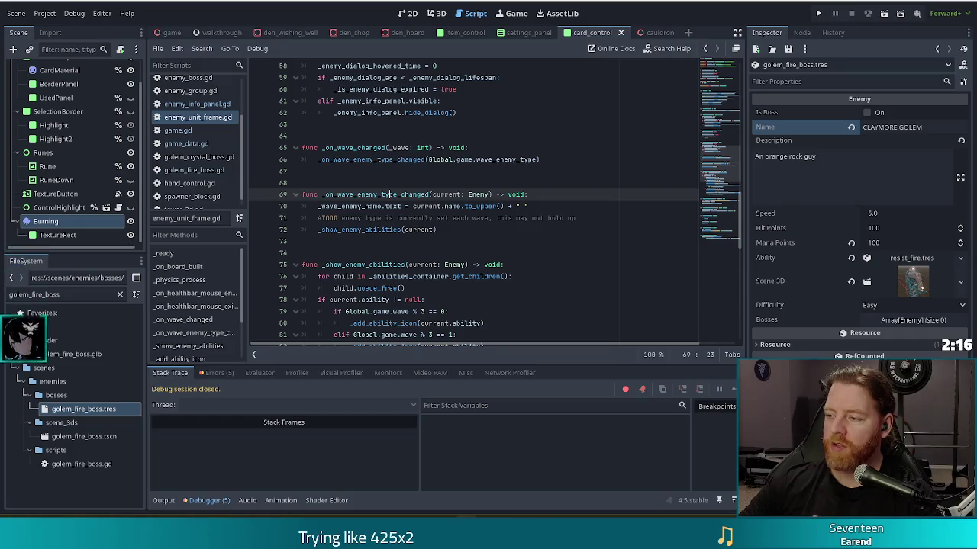
left_click(444, 219)
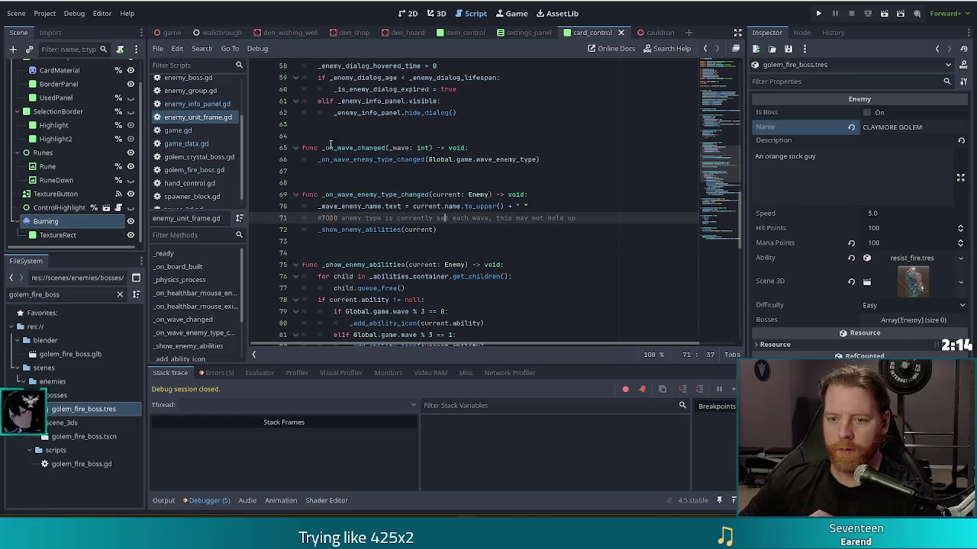
left_click(402, 219)
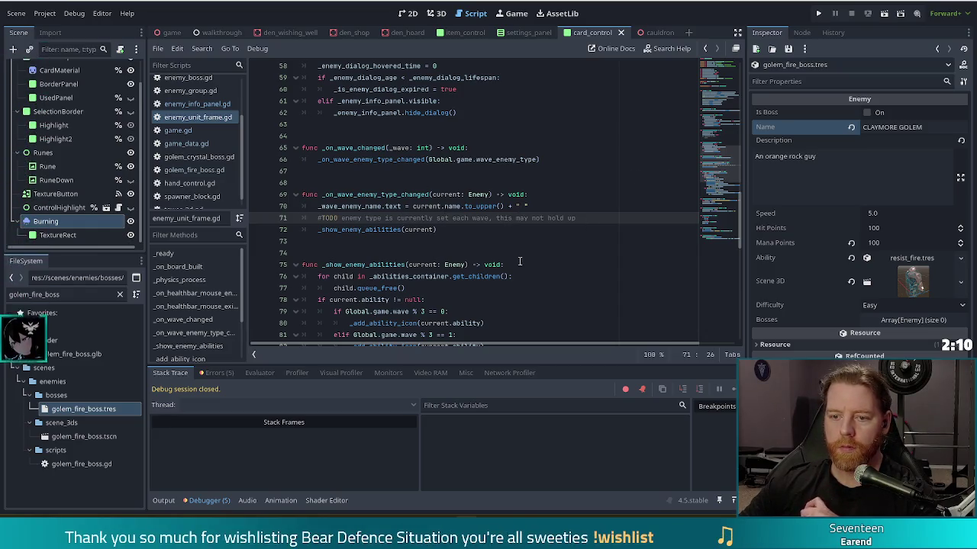
left_click(361, 230, "ctrl")
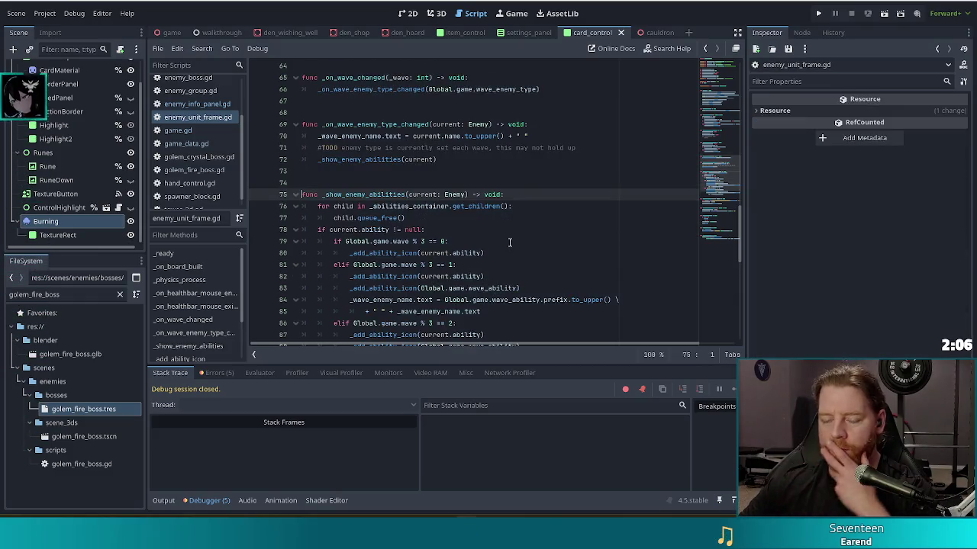
Follow the _add_ability_icon call on line 88 to its definition at line 93
scroll(515, 239, "down", 1)
left_click(427, 246)
scroll(511, 246, "down", 2)
left_click(520, 236)
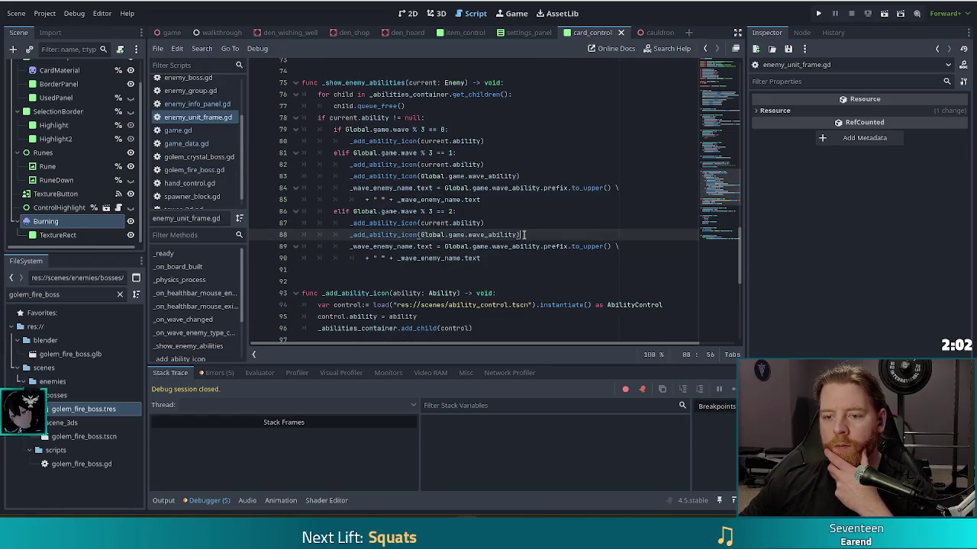
left_click(386, 235)
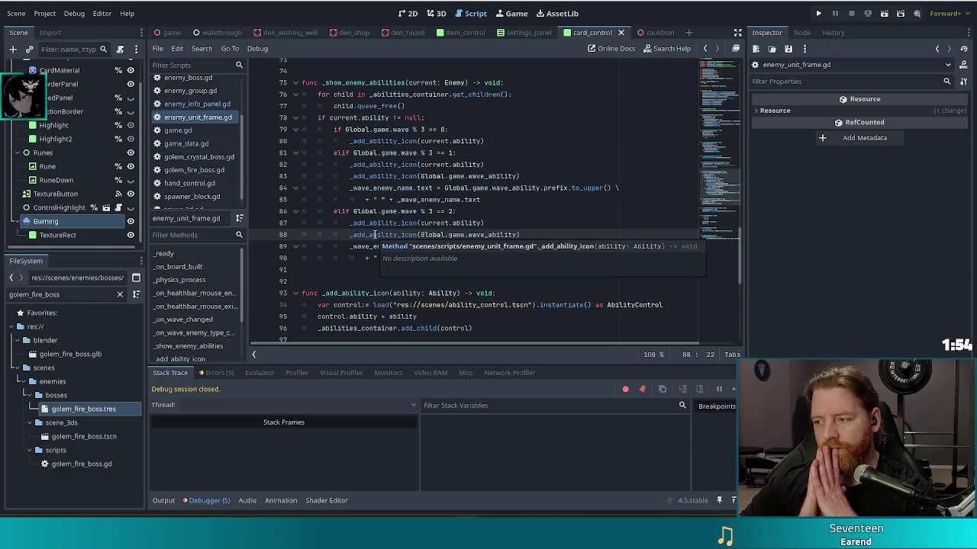
left_click(374, 235, "ctrl")
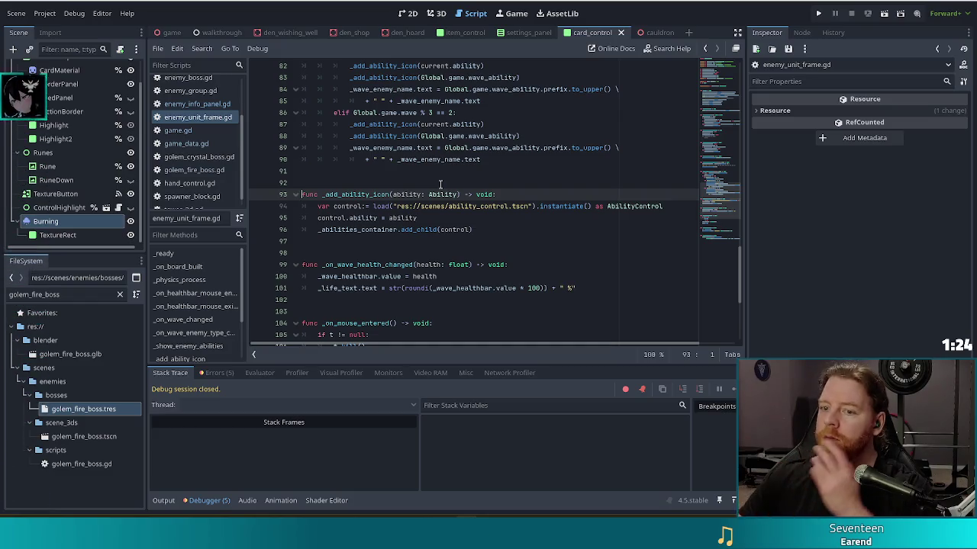
Inspect _add_ability_icon's Ability parameter, then open ability_control.gd through the AbilityControl class name
left_click(456, 195)
double_click(457, 195)
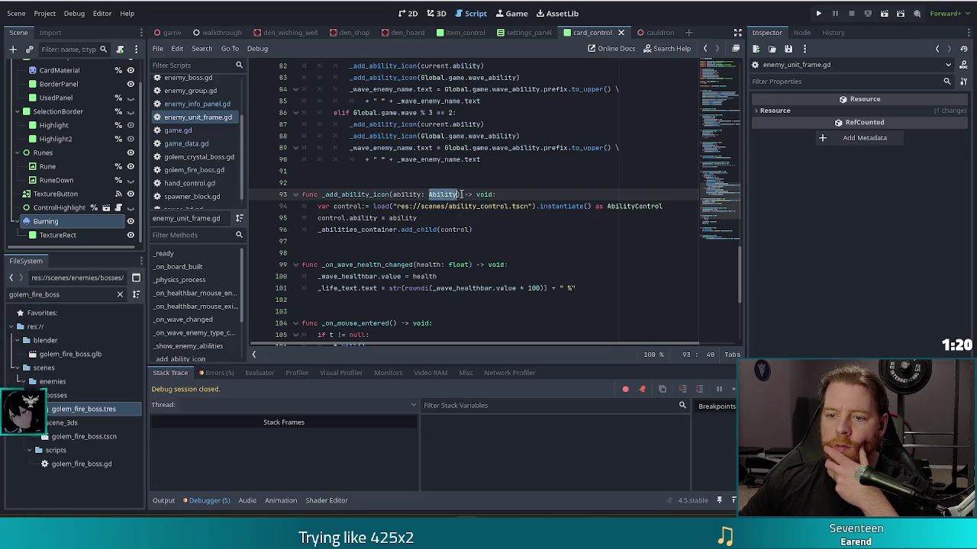
left_click(455, 195)
left_click(388, 195)
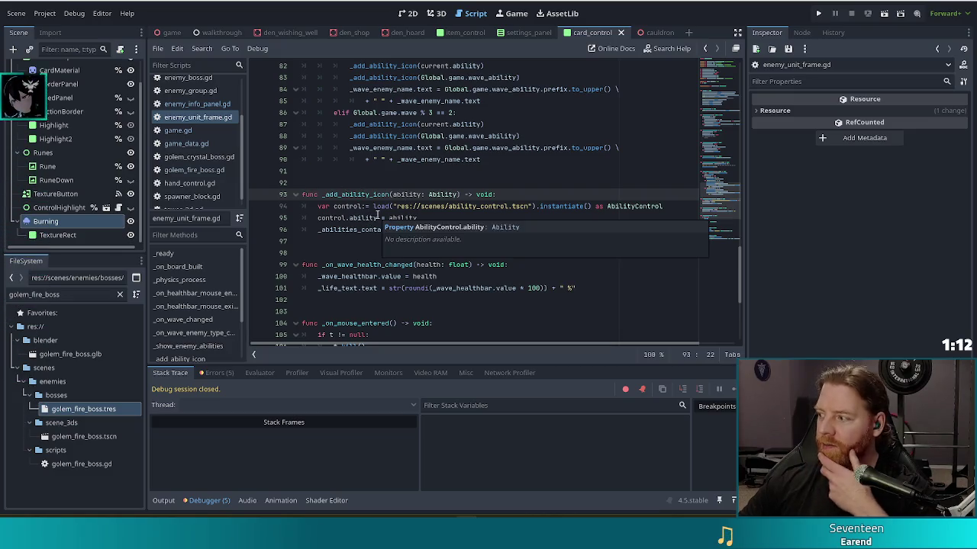
left_click(496, 230)
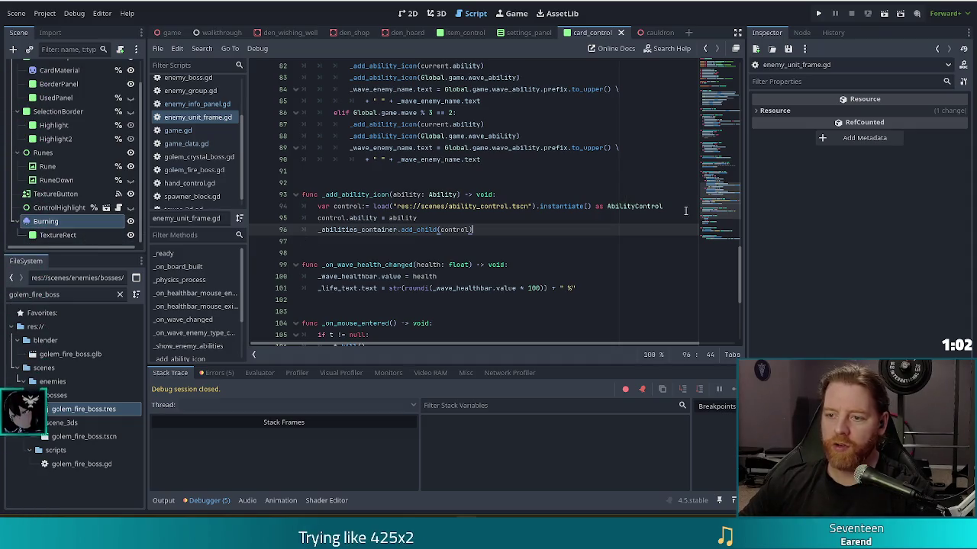
left_click(632, 206, "ctrl")
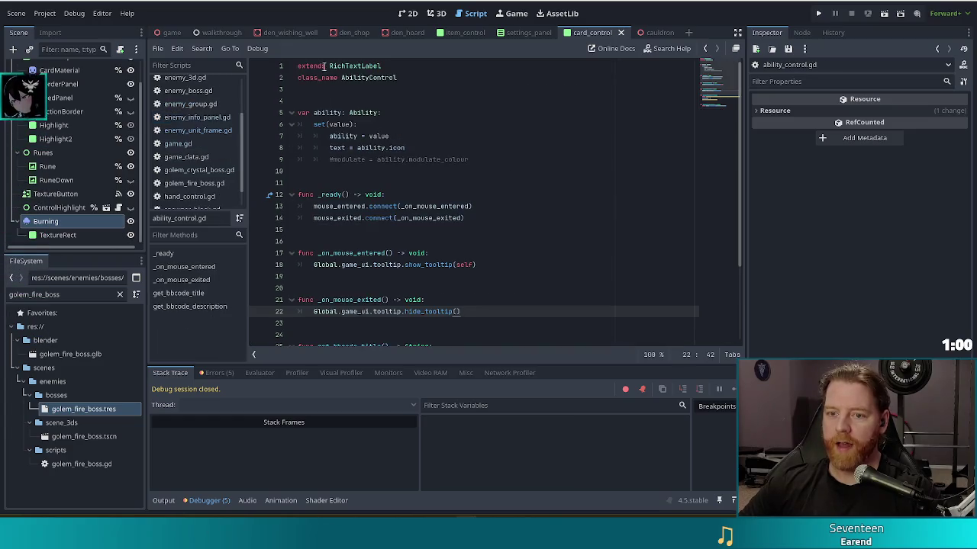
left_click(351, 174)
scroll(407, 180, "down", 3)
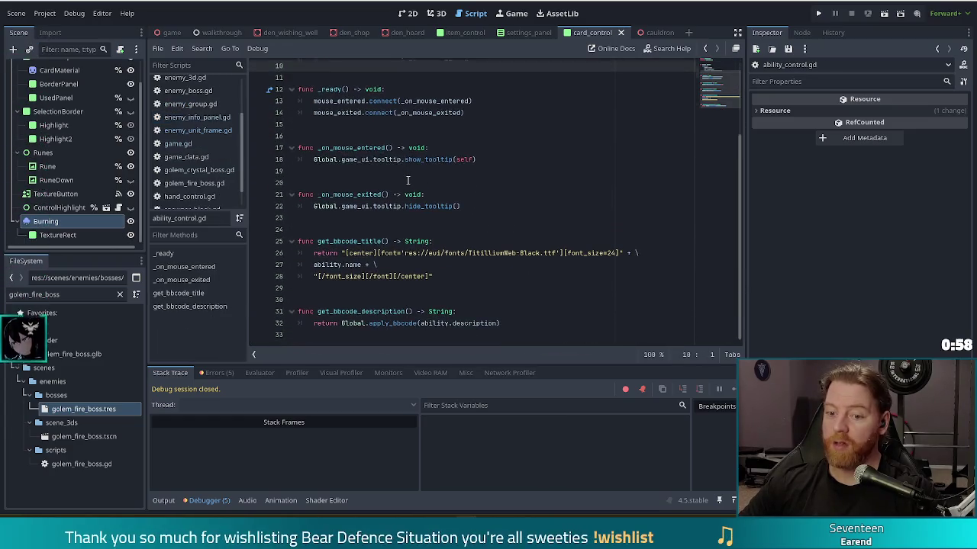
scroll(401, 177, "up", 3)
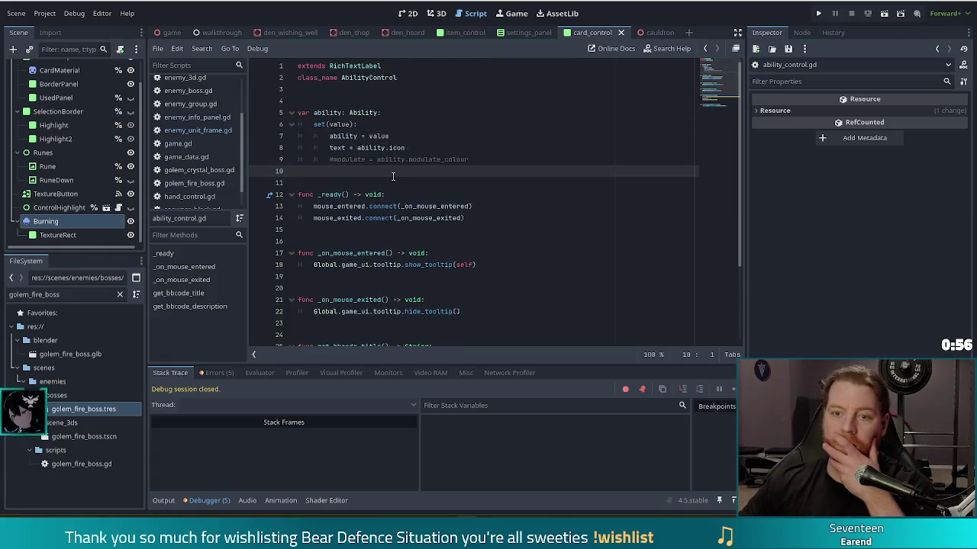
left_click(370, 112)
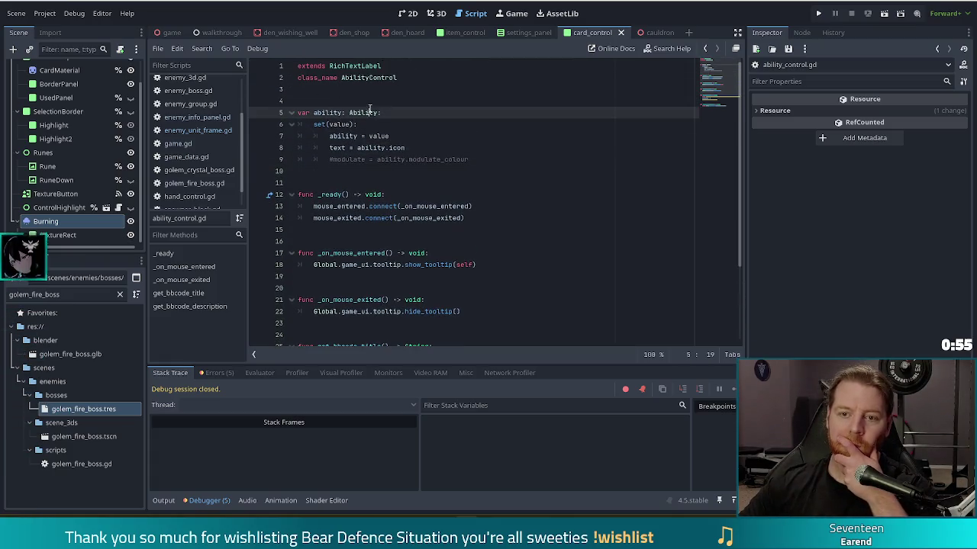
left_click(399, 136)
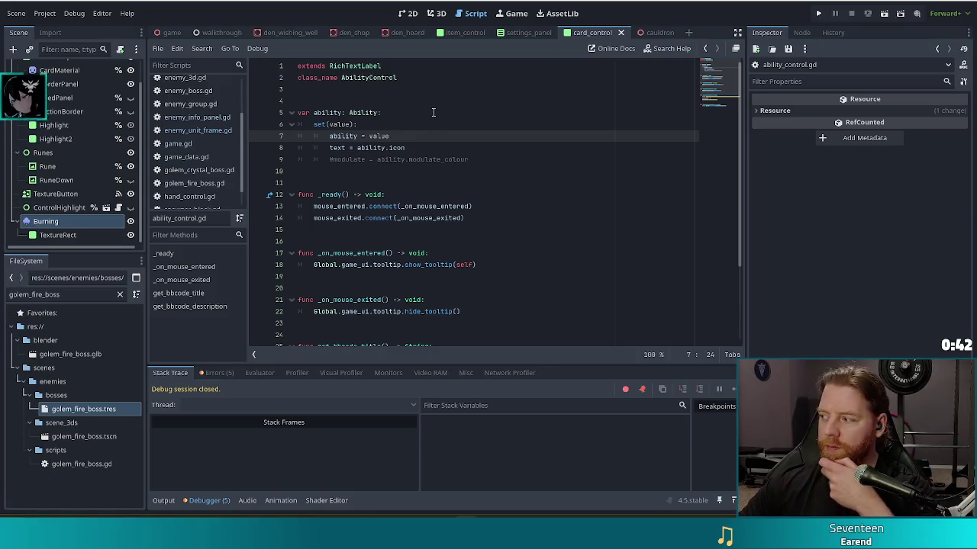
scroll(409, 103, "down", 3)
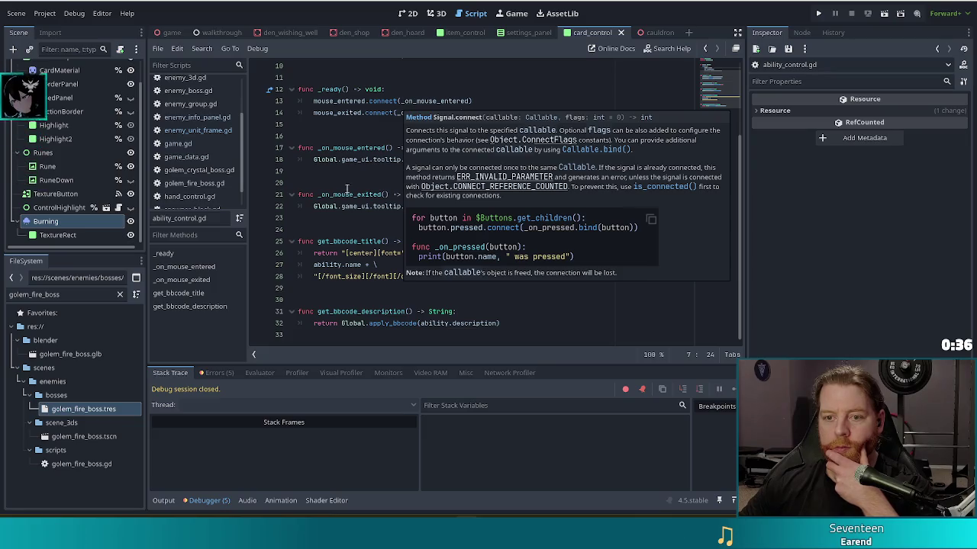
scroll(358, 186, "up", 3)
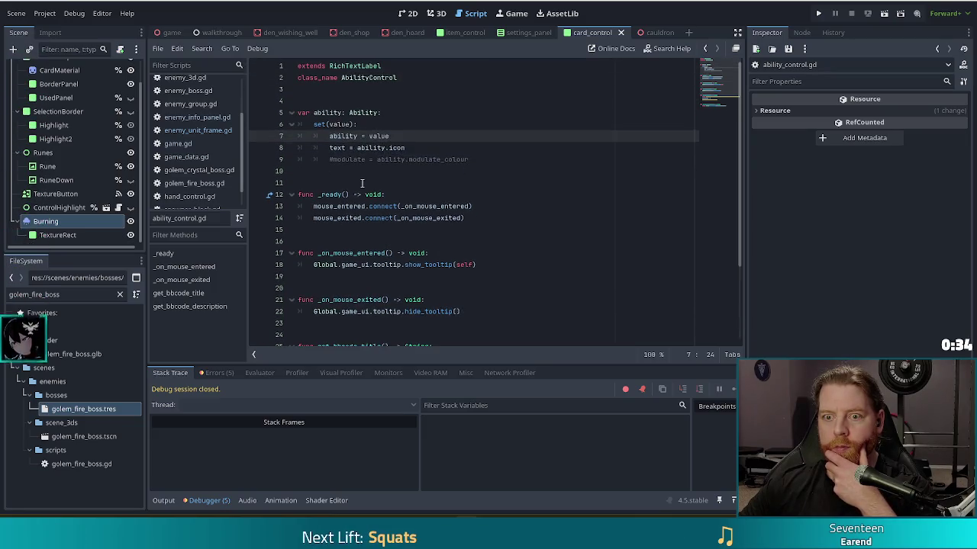
scroll(362, 182, "down", 3)
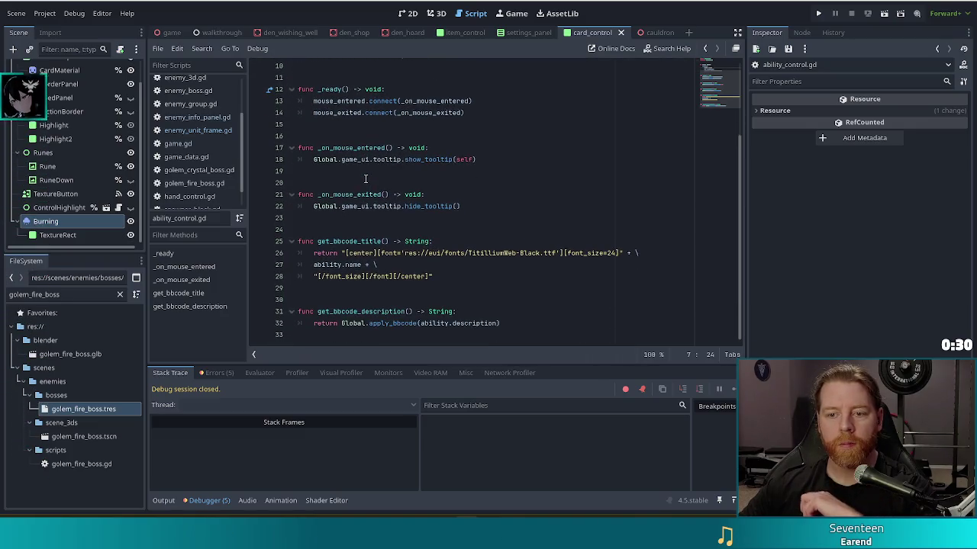
scroll(480, 171, "up", 2)
scroll(479, 171, "up", 1)
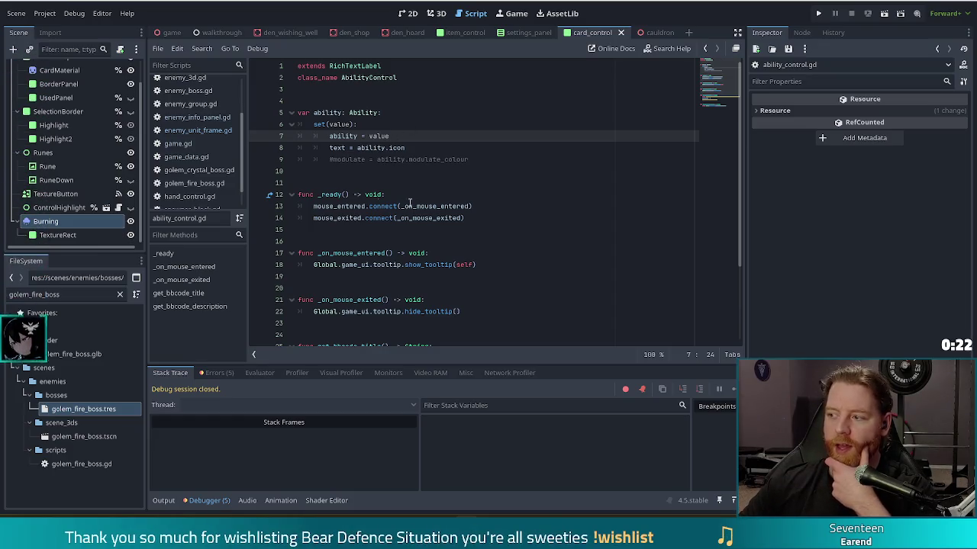
left_click_drag(397, 77, 344, 77)
left_click(342, 77)
mouse_move(343, 66)
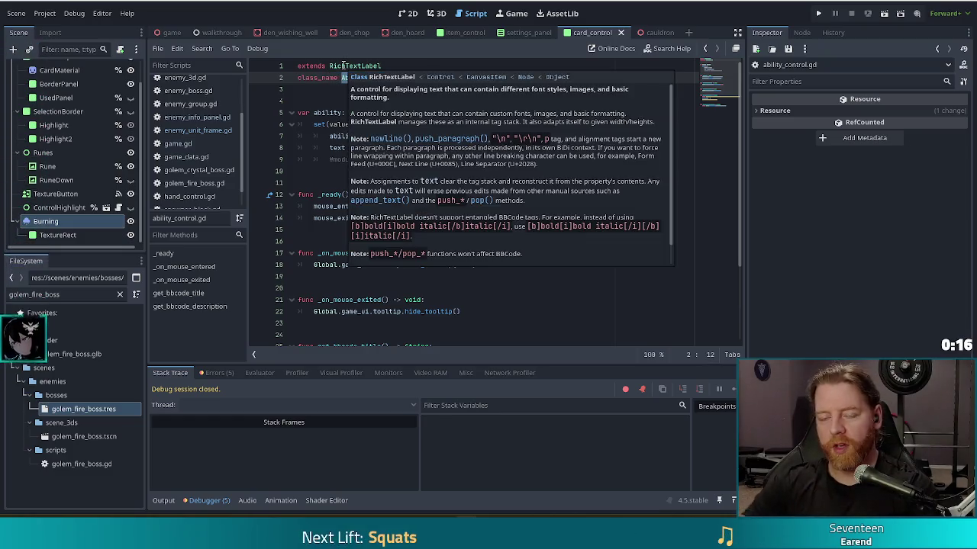
left_click(417, 75)
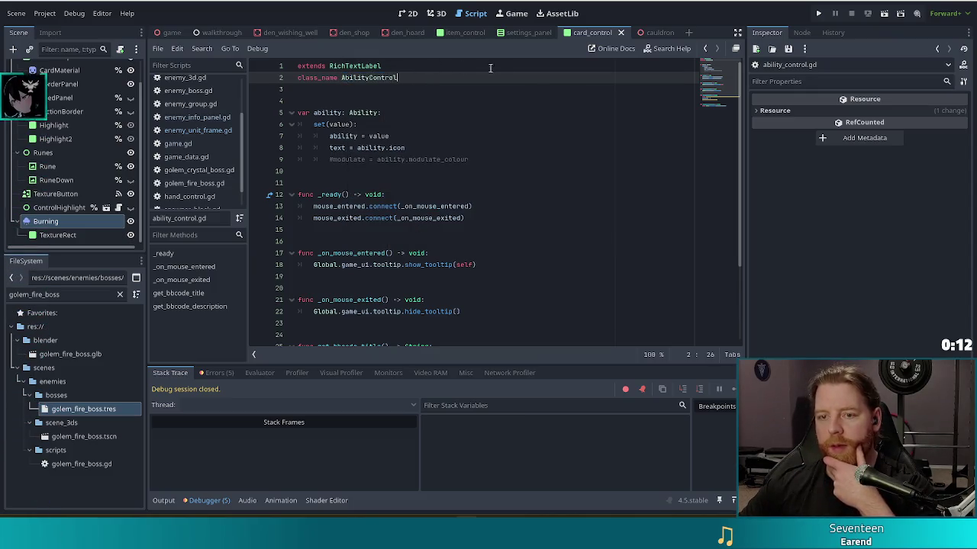
left_click_drag(396, 77, 338, 78)
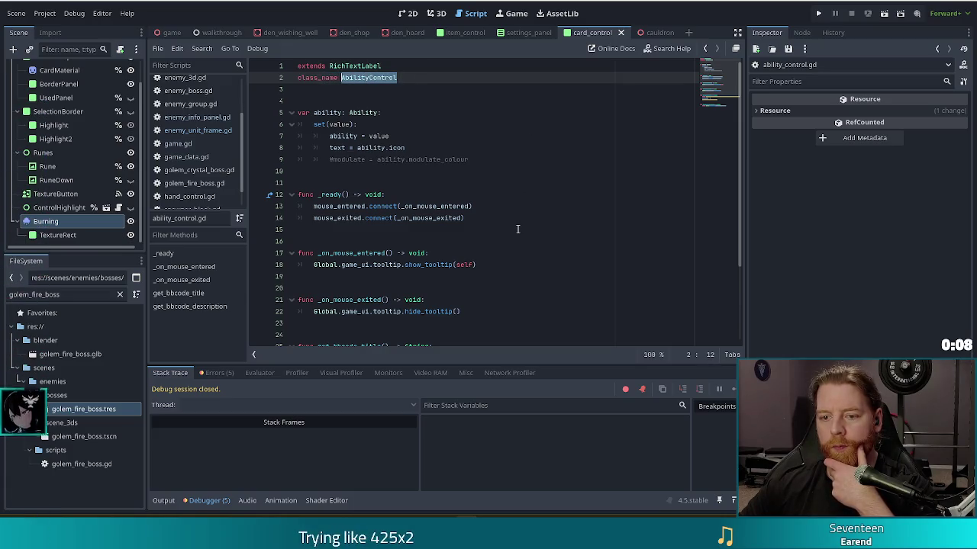
left_click(361, 112)
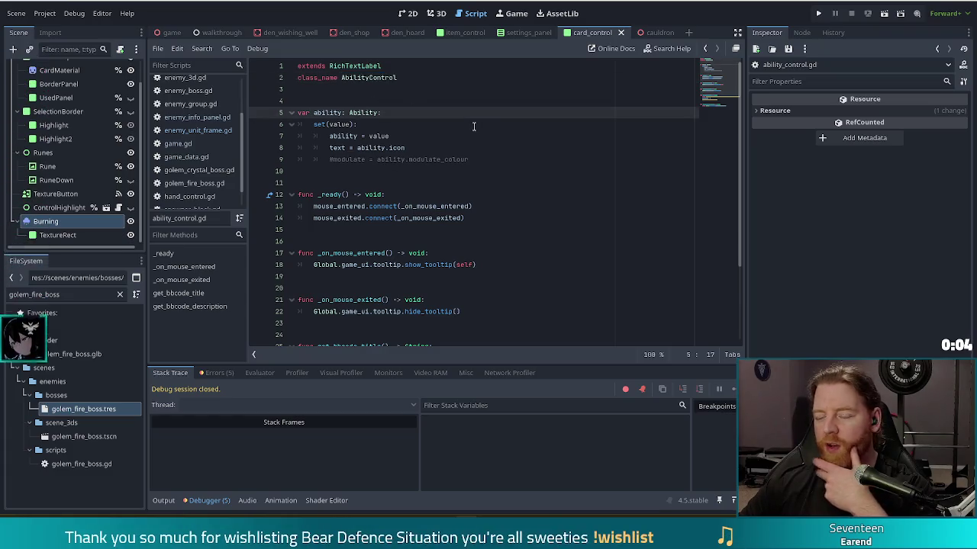
scroll(429, 148, "down", 3)
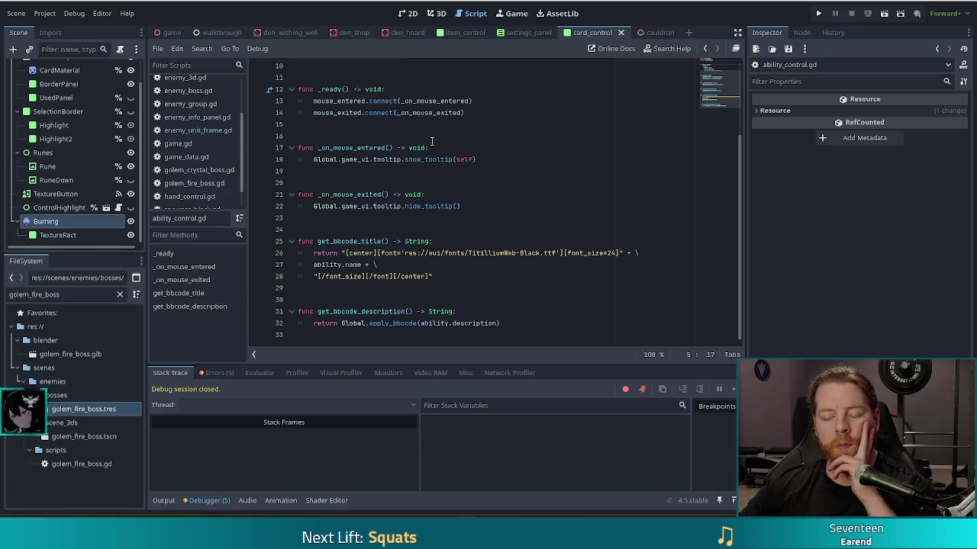
scroll(444, 148, "up", 3)
scroll(448, 158, "down", 3)
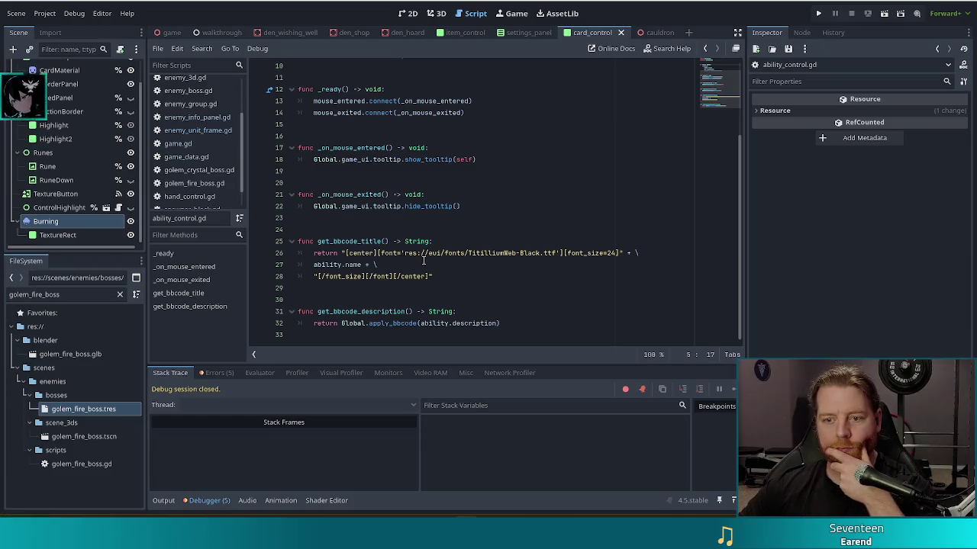
left_click(485, 323)
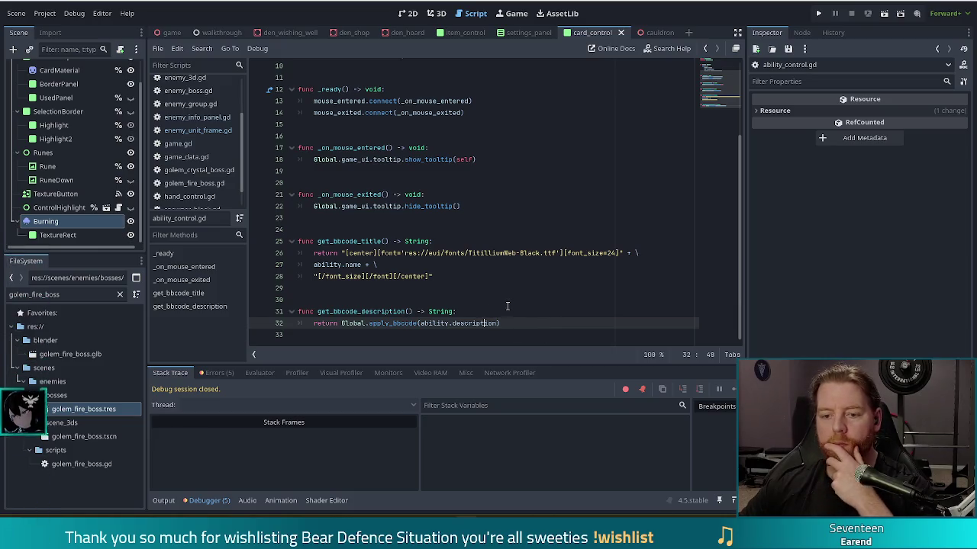
scroll(495, 300, "up", 3)
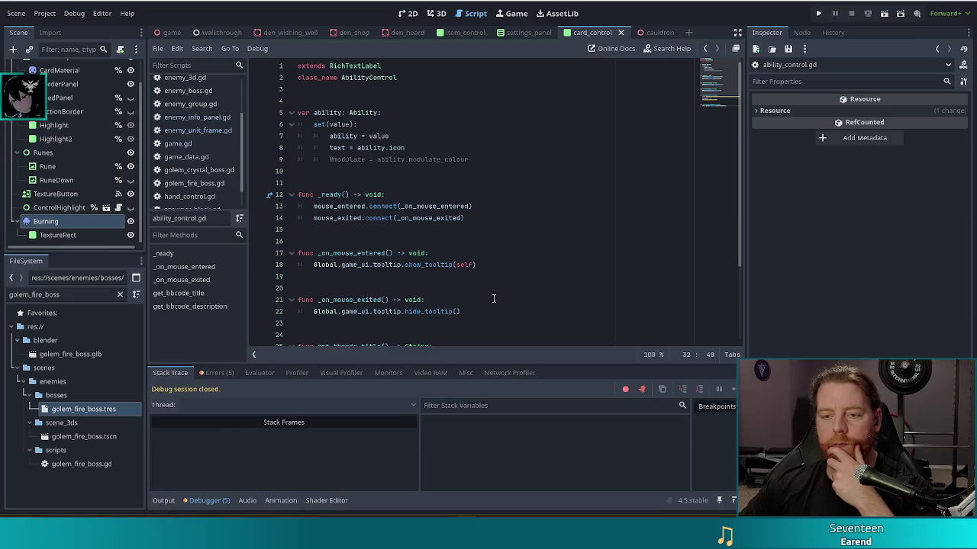
scroll(492, 298, "down", 3)
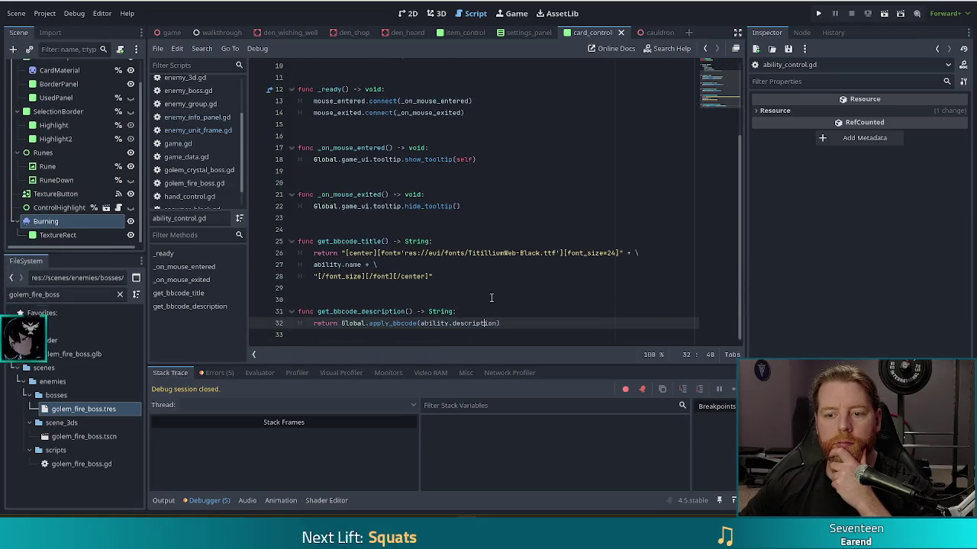
left_click(352, 253)
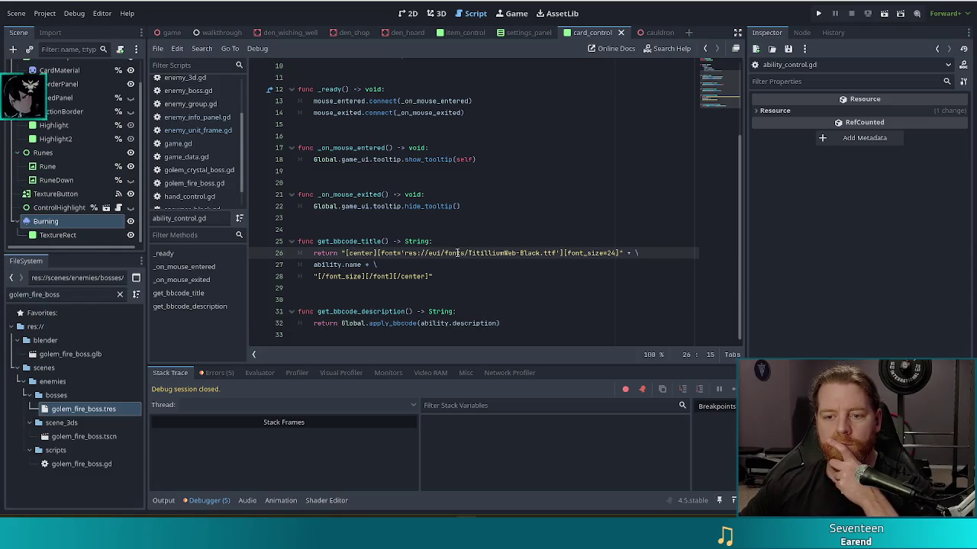
mouse_move(510, 323)
left_mouse_down()
mouse_move(320, 312)
mouse_move(297, 242)
left_mouse_up()
left_click(464, 206)
scroll(476, 210, "up", 1)
scroll(476, 210, "up", 3)
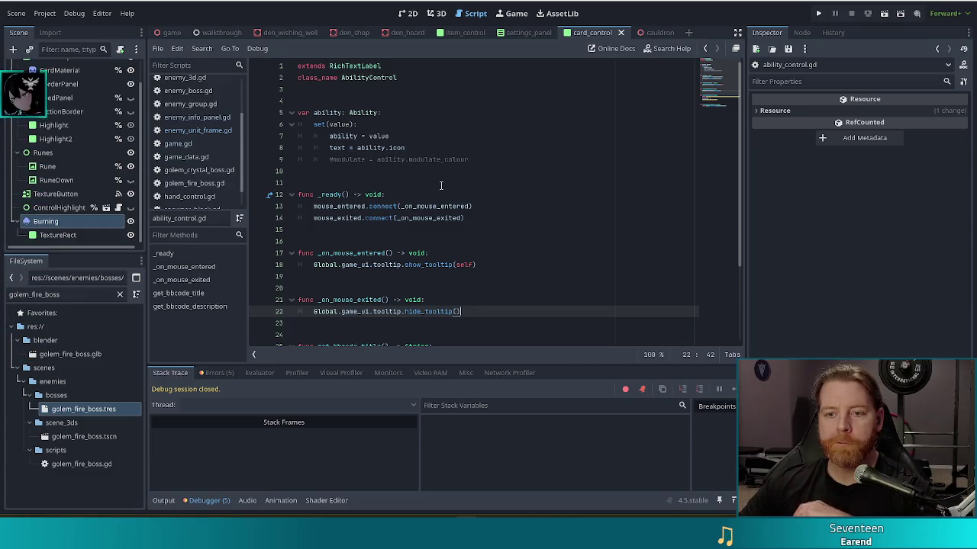
left_click(482, 161)
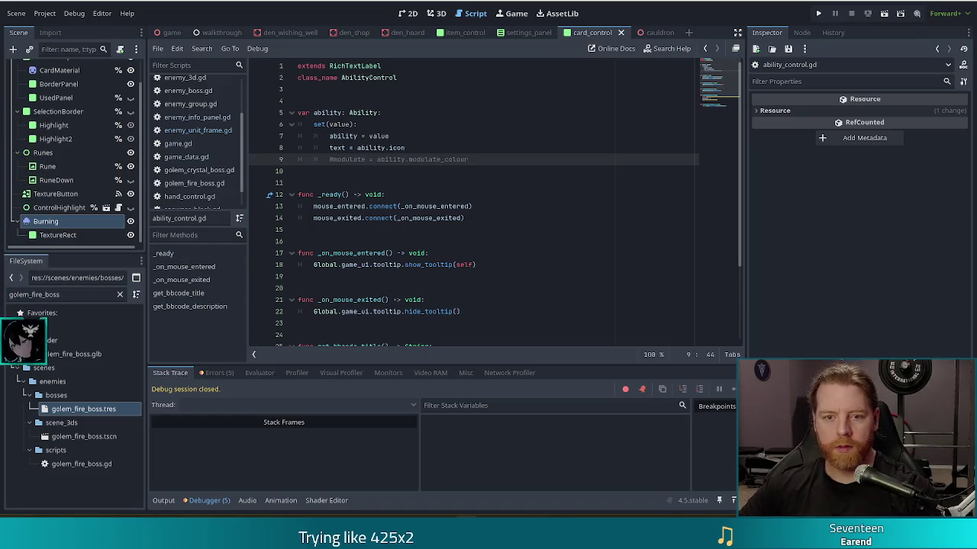
left_click_drag(75, 295, 2, 288)
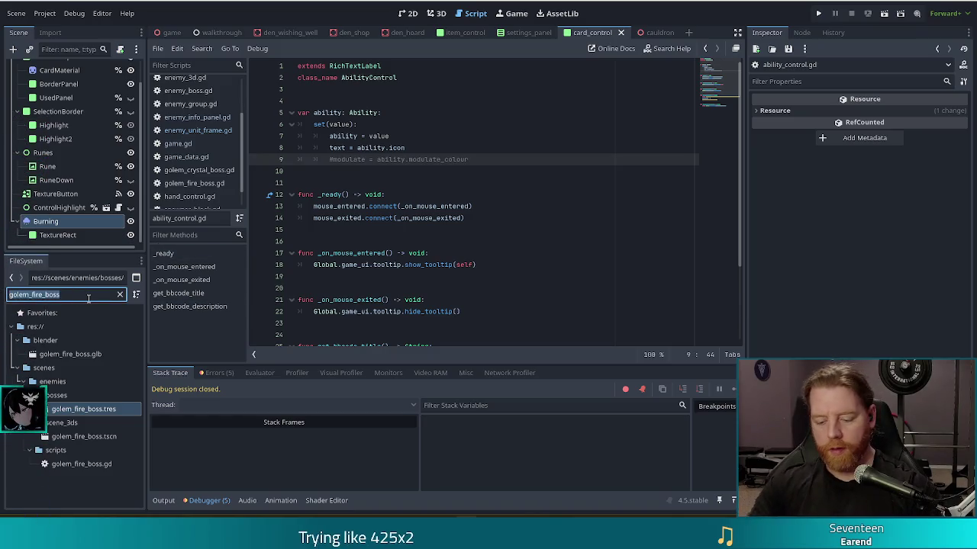
Find ability_control.gd in FileSystem and duplicate it as enemy_ability_control.gd
type("ability_con")
left_click(72, 368)
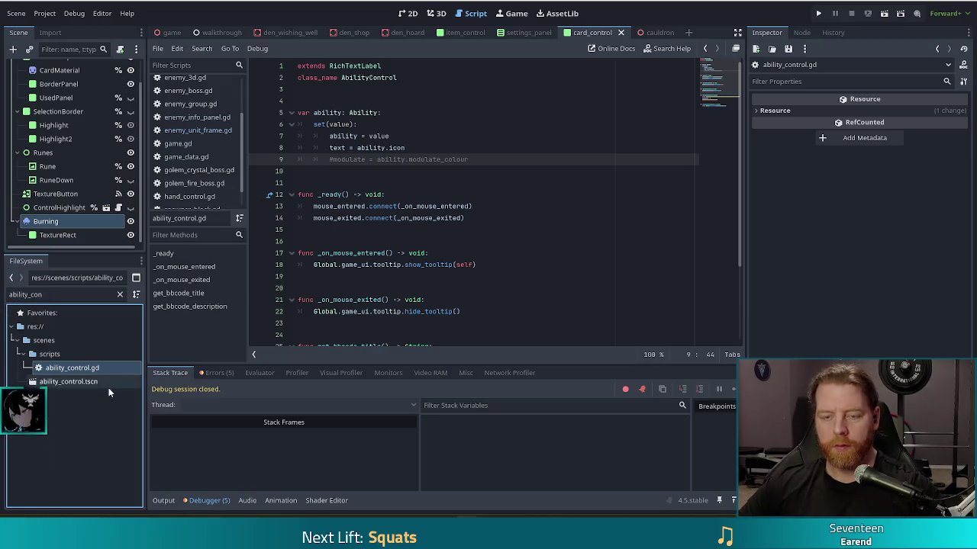
key("ctrl+d")
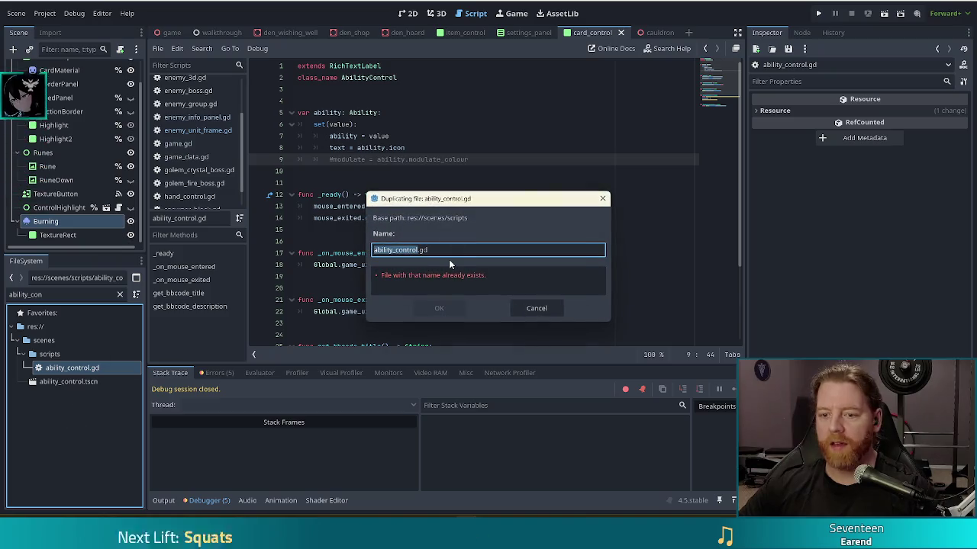
key("Home")
type("enemy_")
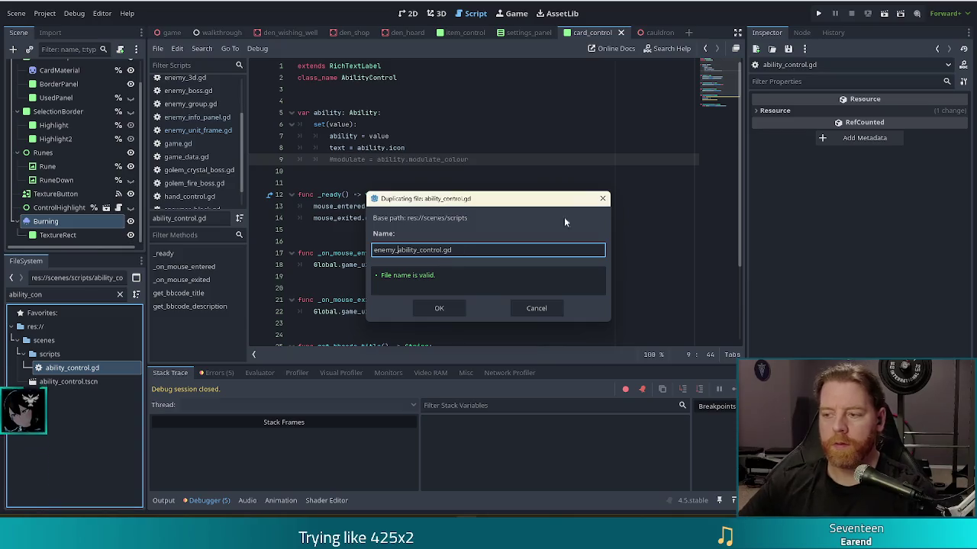
left_click(438, 309)
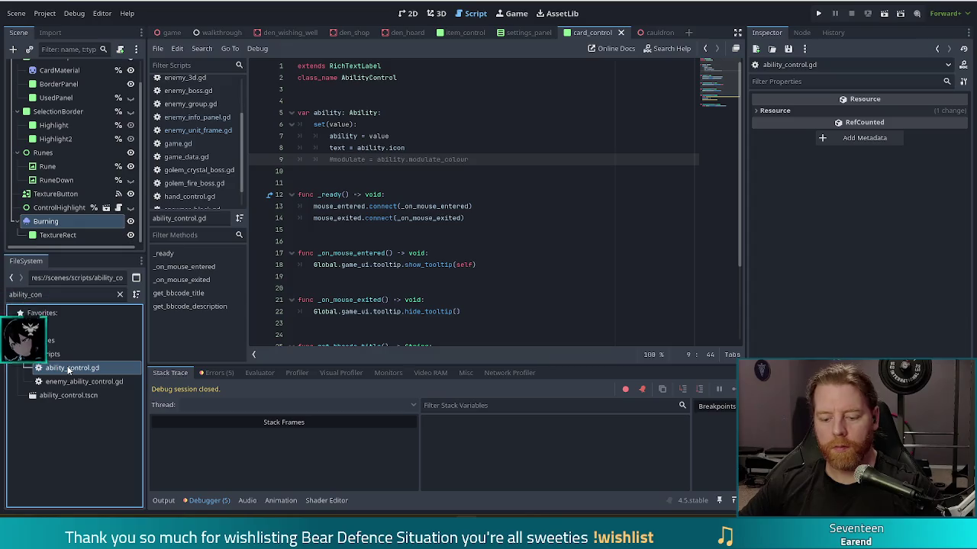
Duplicate ability_control.gd again as boss_ability_control.gd
key("ctrl+d")
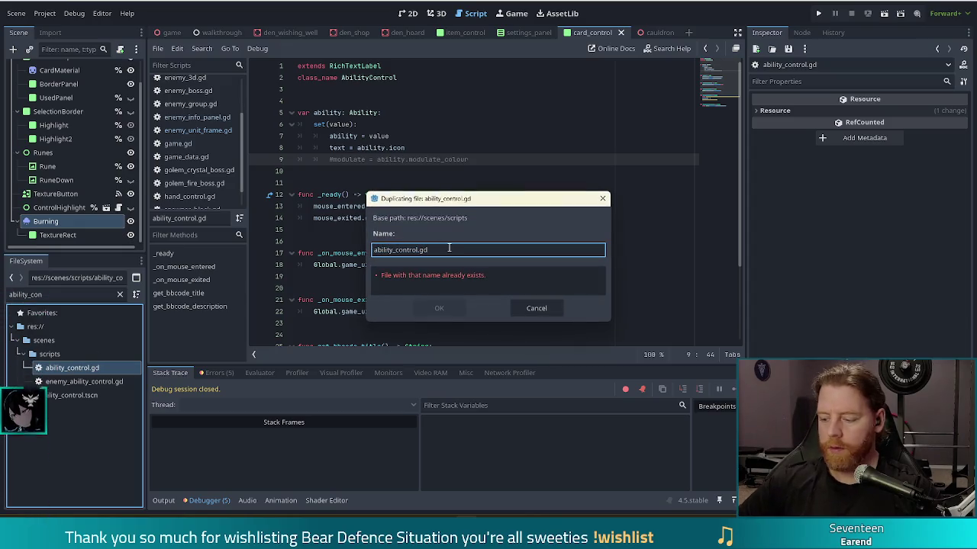
type("boss_")
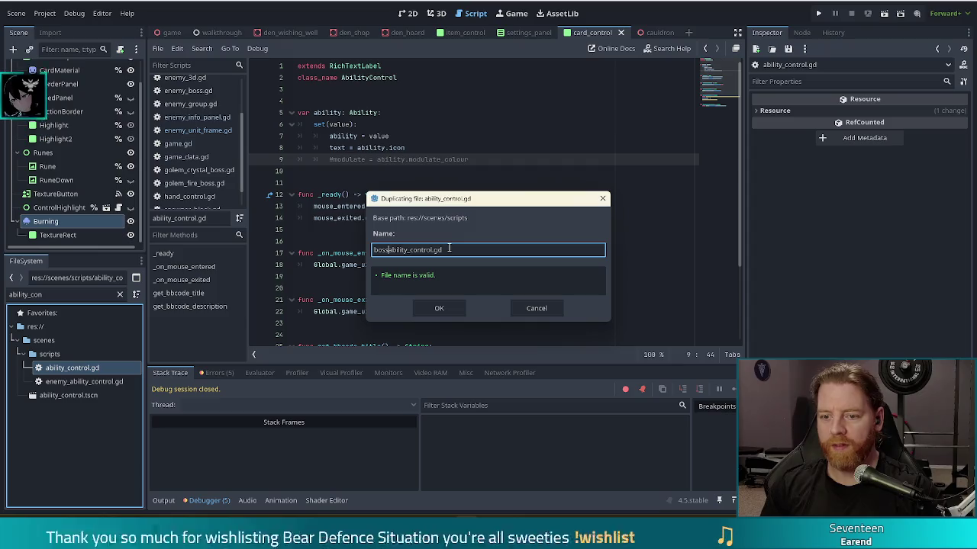
key("Return")
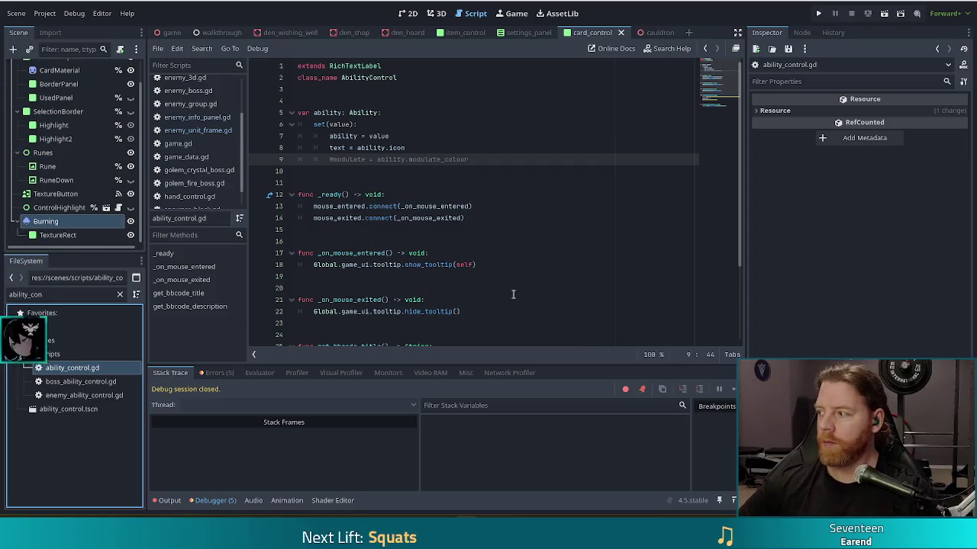
left_click(443, 255)
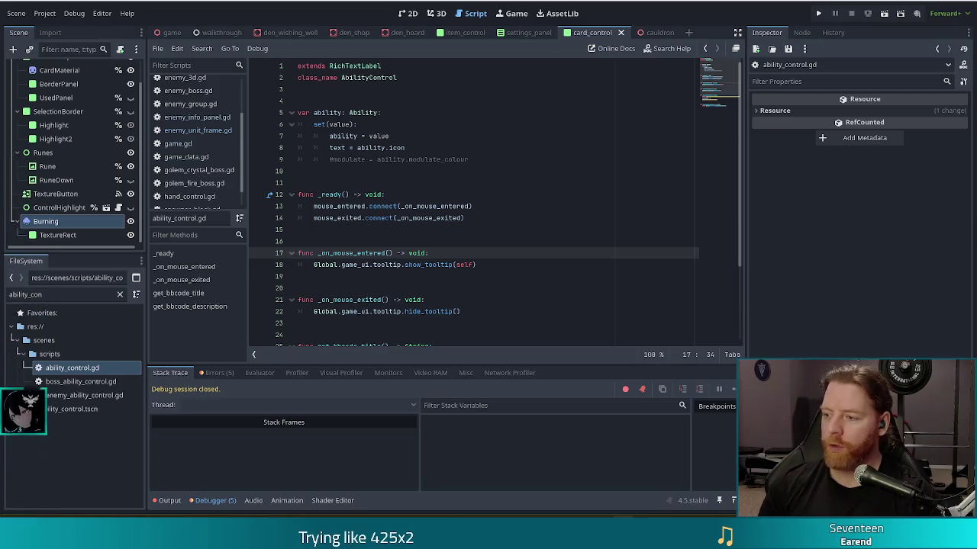
Switch back to enemy_info_panel.gd's show_dialog code
left_click(473, 157)
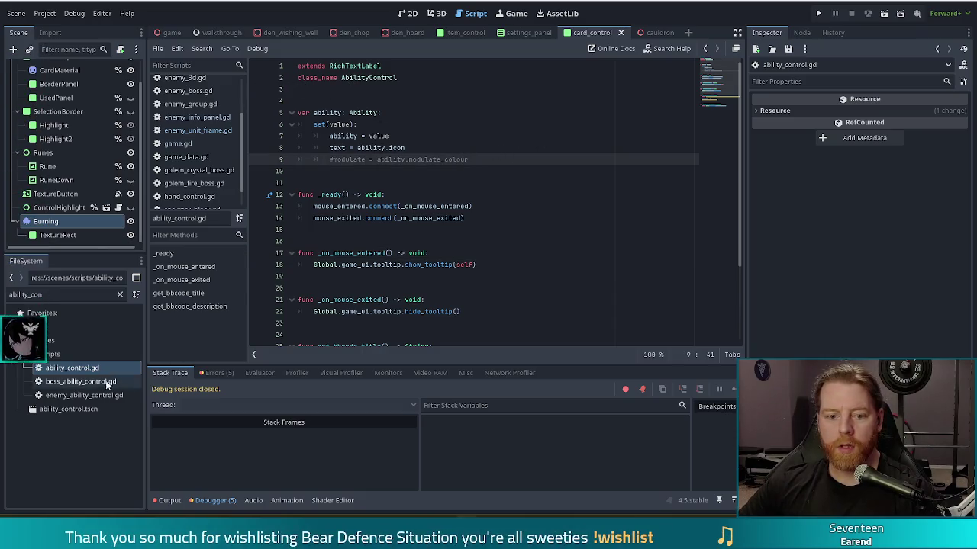
left_click(188, 118)
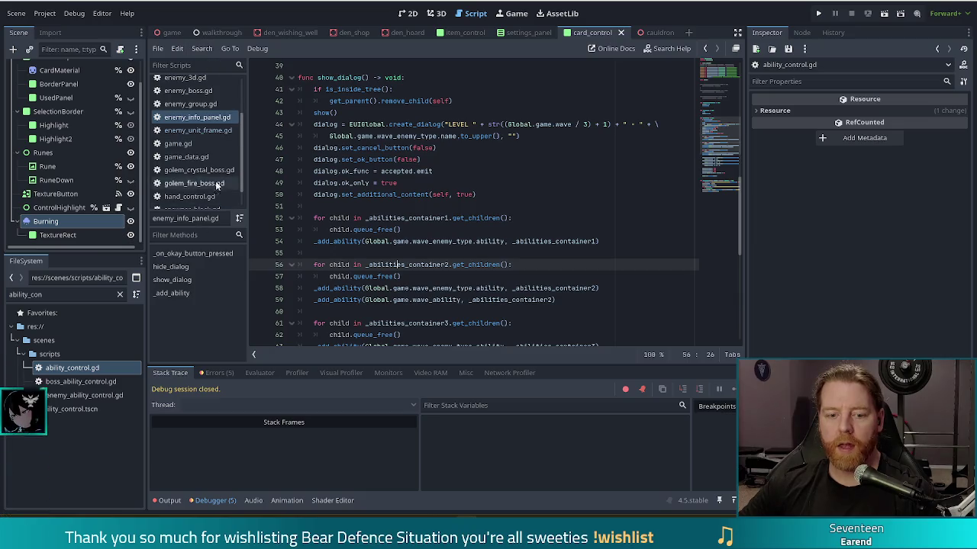
left_click(159, 48)
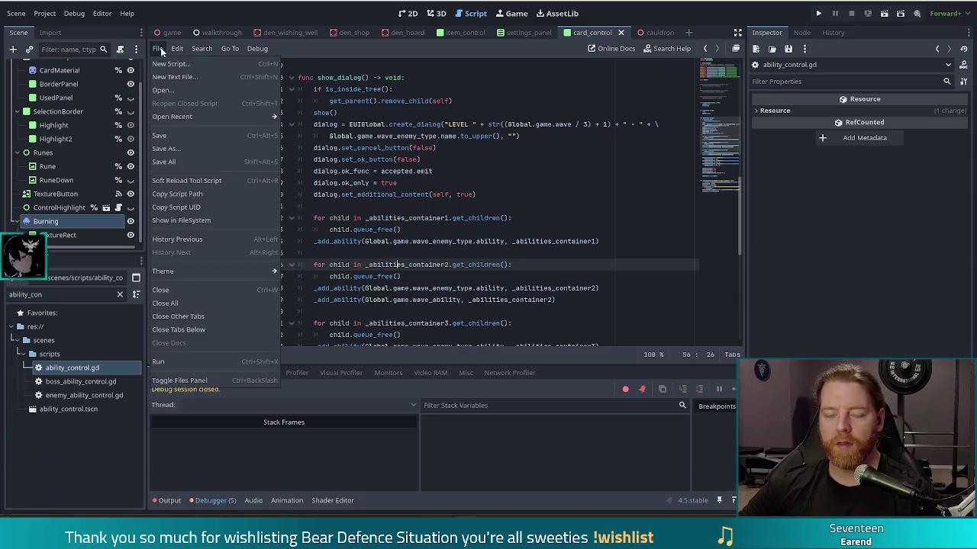
Close all other scripts and open ability_control.gd, boss_ability_control.gd and enemy_ability_control.gd
left_click(195, 314)
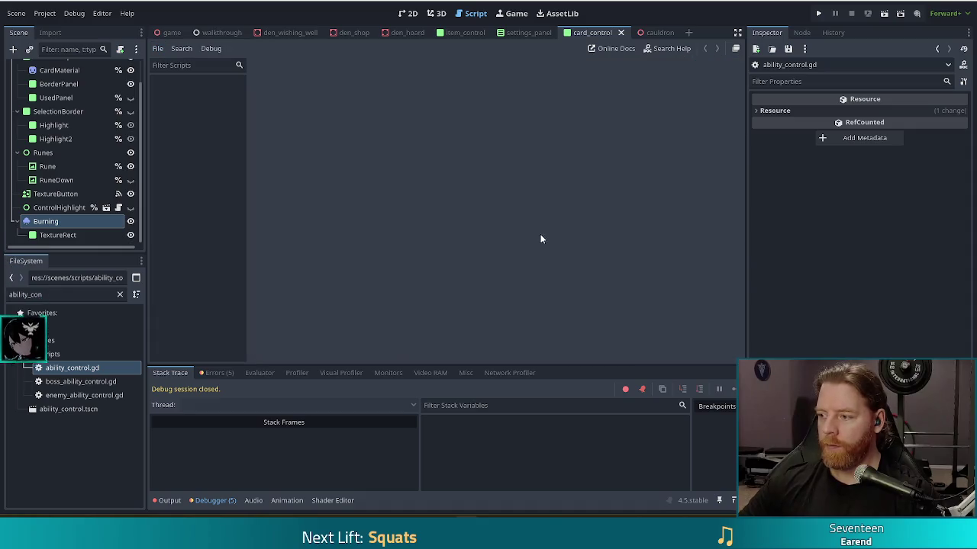
double_click(82, 369)
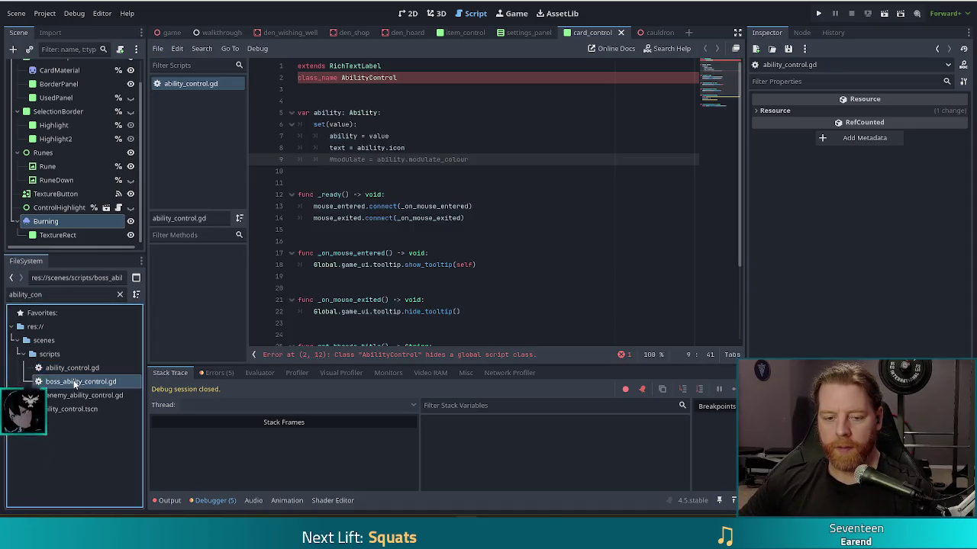
double_click(76, 381)
double_click(74, 395)
Make enemy_ability_control.gd extend AbilityControl with class_name EnemyAbilityControl
left_click(444, 125)
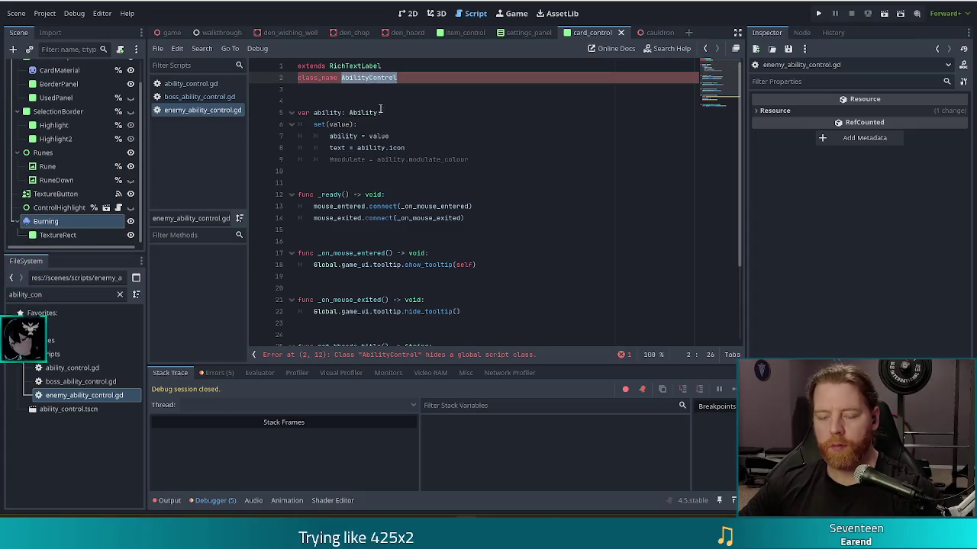
double_click(355, 66)
type("AbilityControl")
left_click(345, 77)
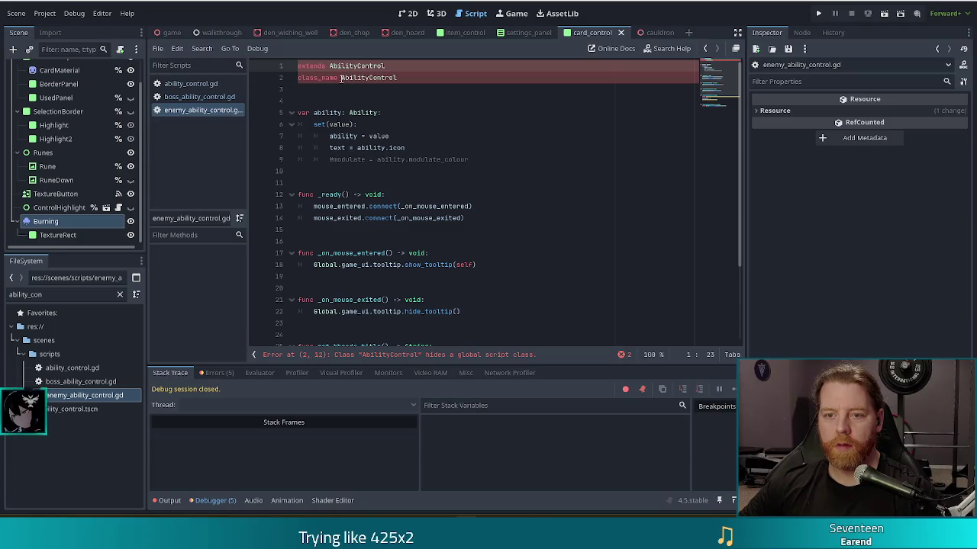
type("Enemy")
left_click(412, 112)
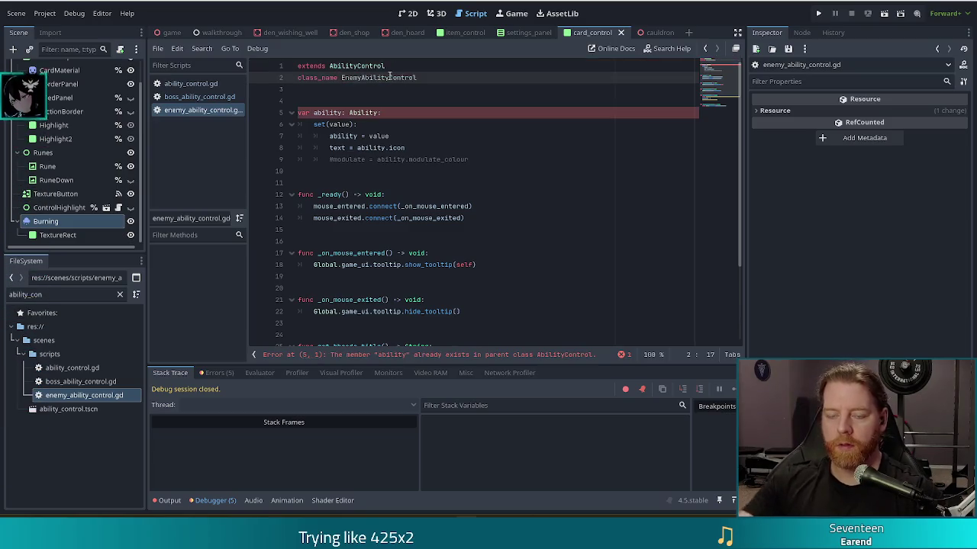
left_click_drag(480, 162, 488, 102)
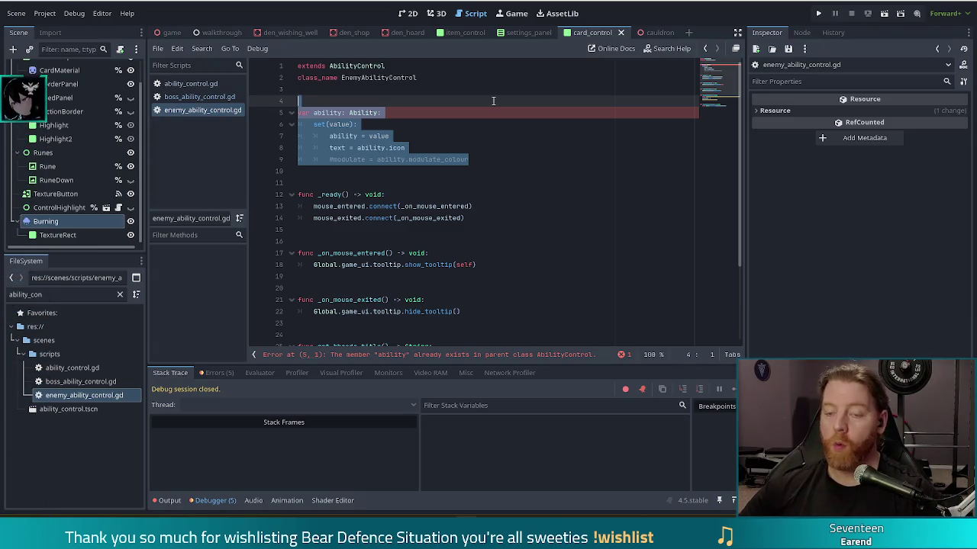
left_click(428, 124)
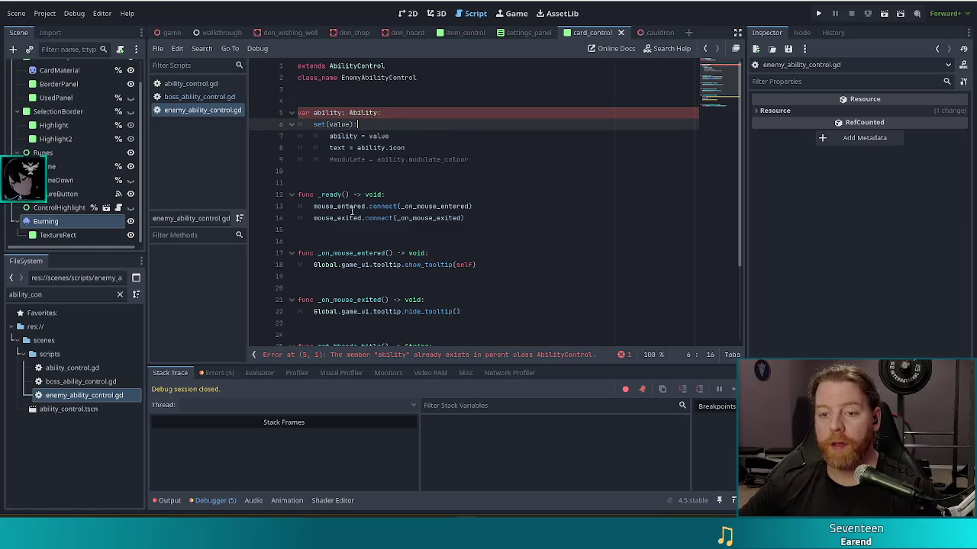
In ability_control.gd, delete the ability variable and its setter on lines 4–9
left_click(193, 86)
left_click_drag(488, 160, 494, 103)
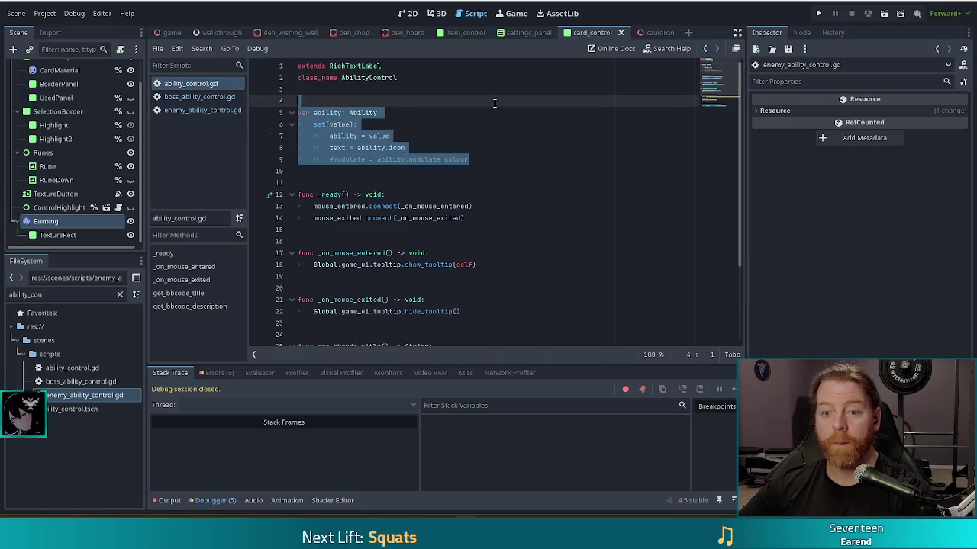
key("BackSpace")
key("BackSpace")
key("BackSpace")
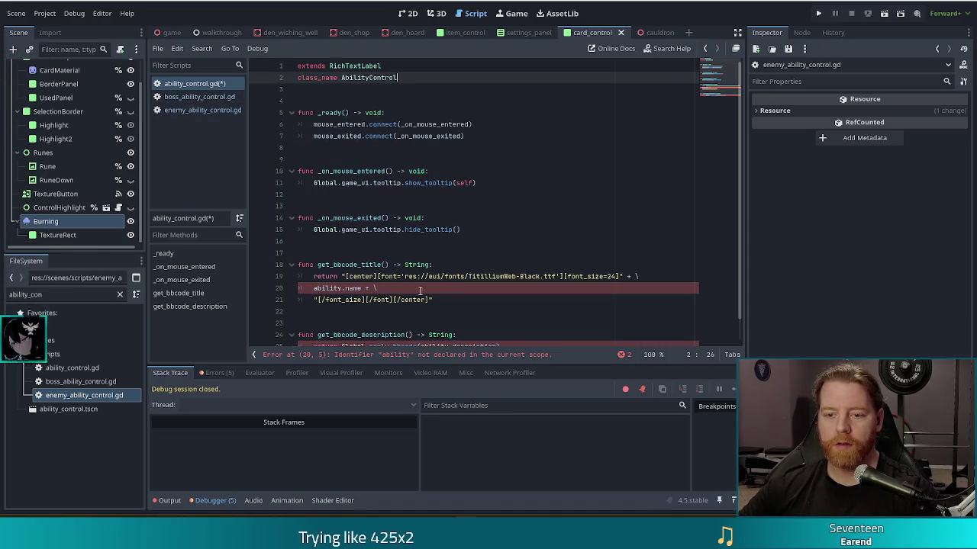
Inspect get_bbcode_title's remaining ability references, selecting the title text through ability.name
scroll(389, 274, "down", 1)
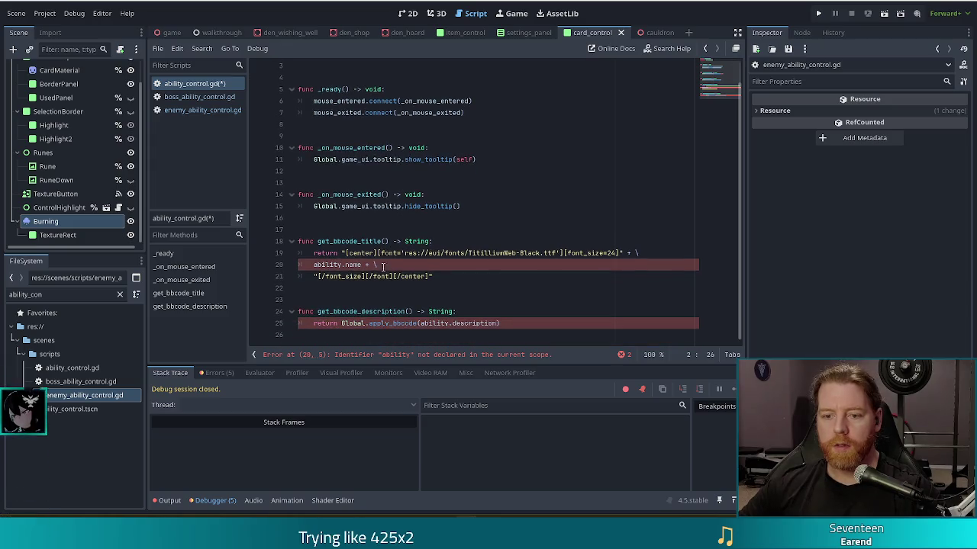
left_click(355, 241)
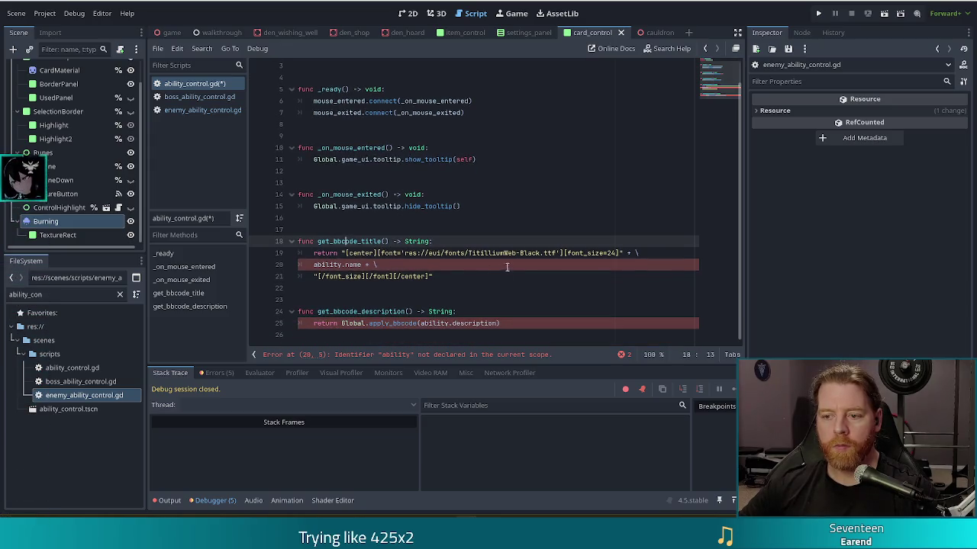
left_click(327, 264)
key("End")
left_click_drag(648, 253, 435, 241)
left_click(454, 265)
left_click_drag(504, 262, 525, 255)
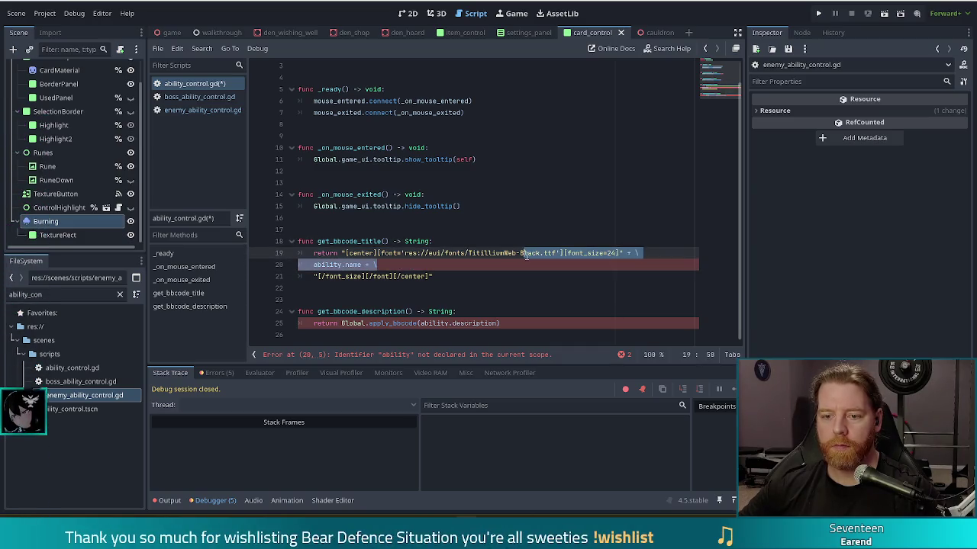